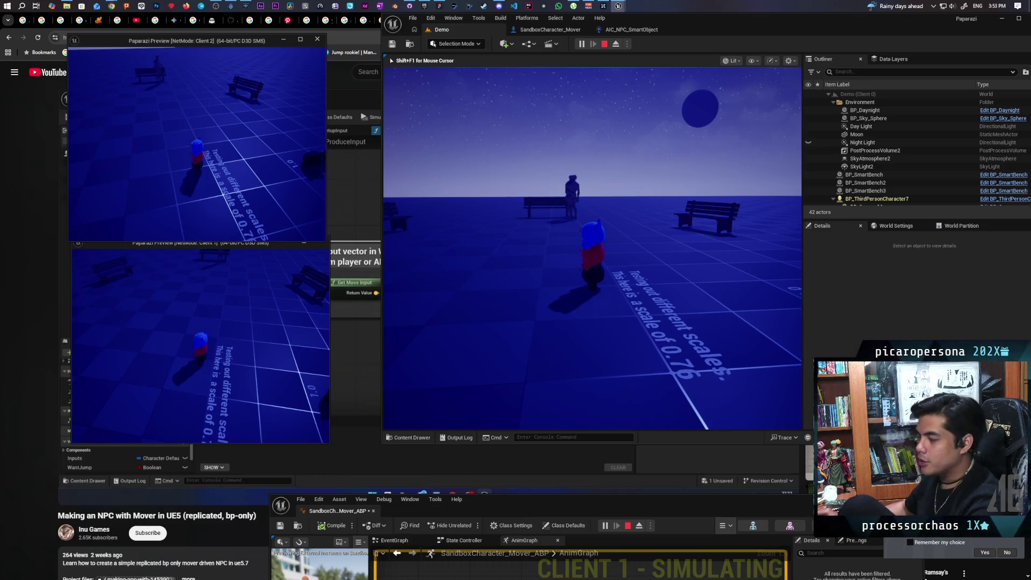
Walk the Mover character toward the benches and NPCs, then over to the dark sphere
key("w")
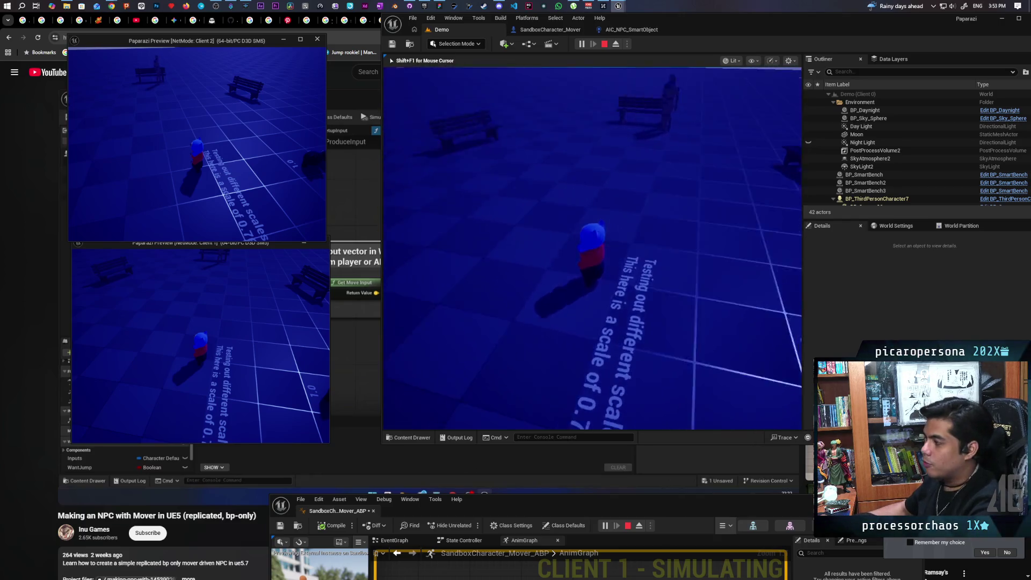
key("w")
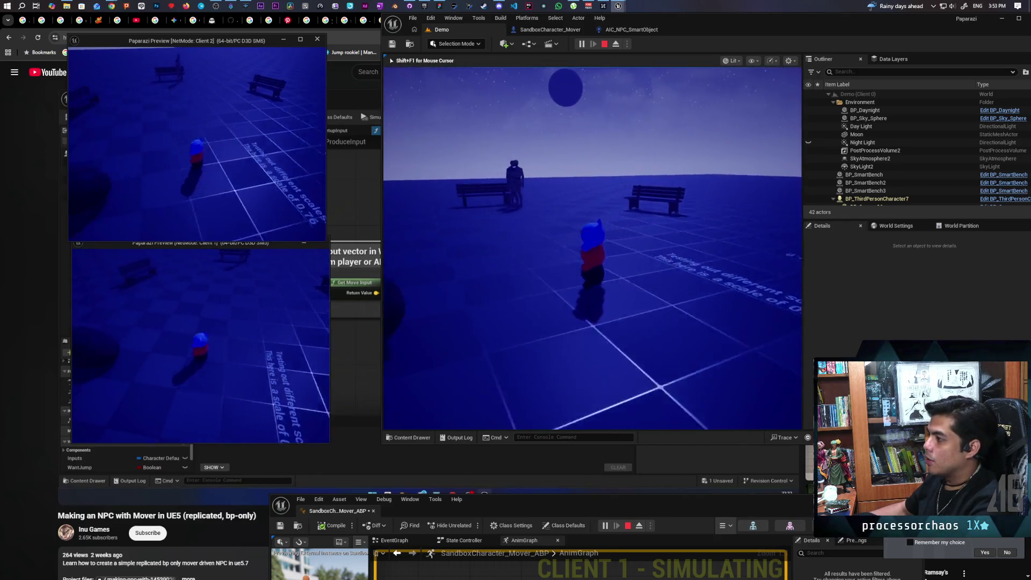
mouse_move(592, 247)
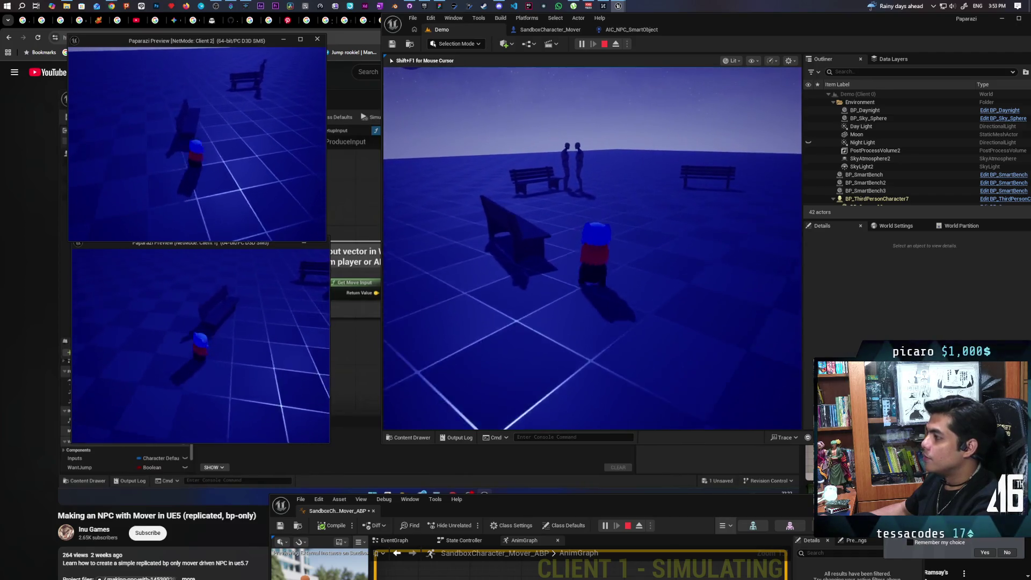
key("w")
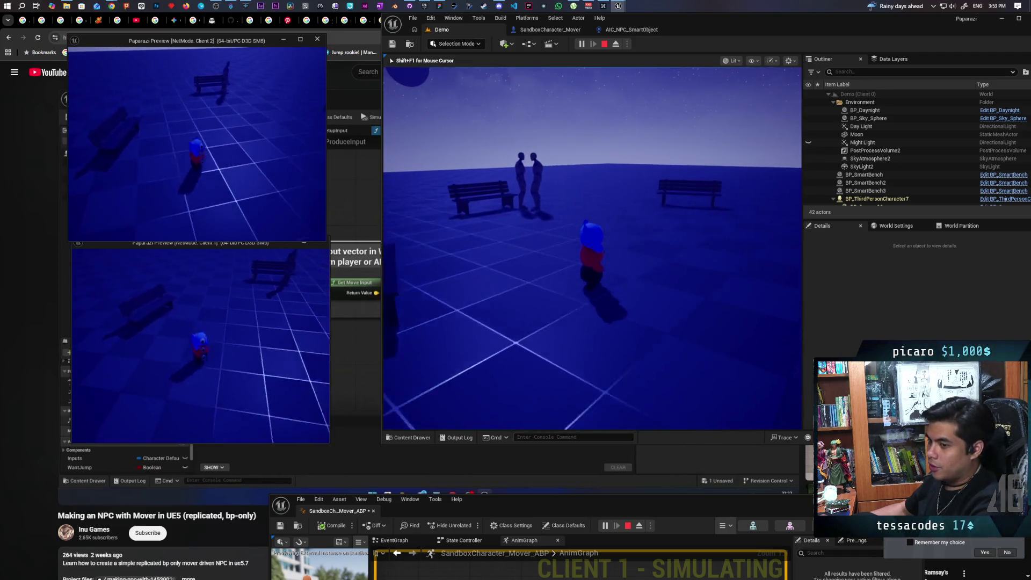
key("w")
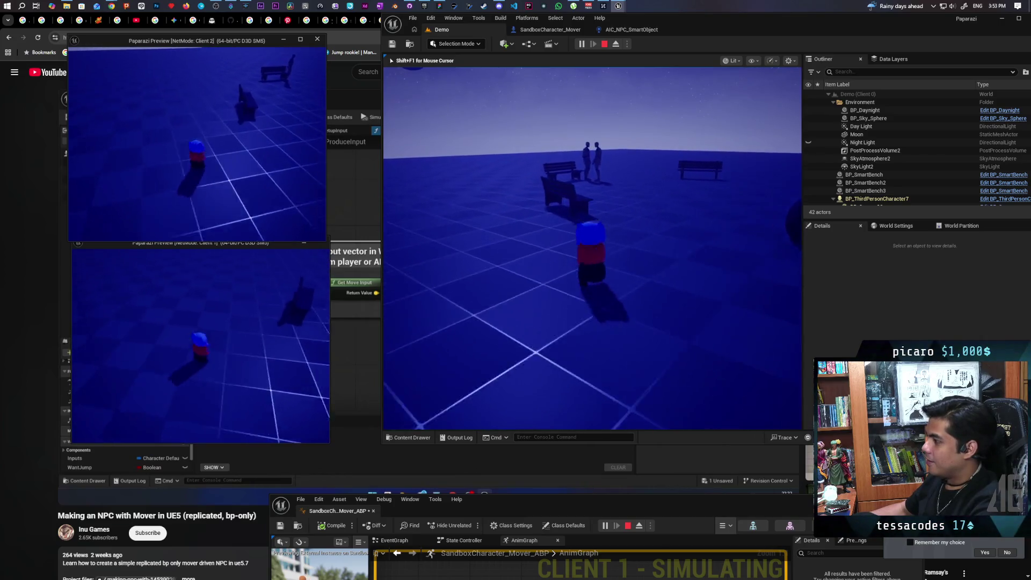
key("s")
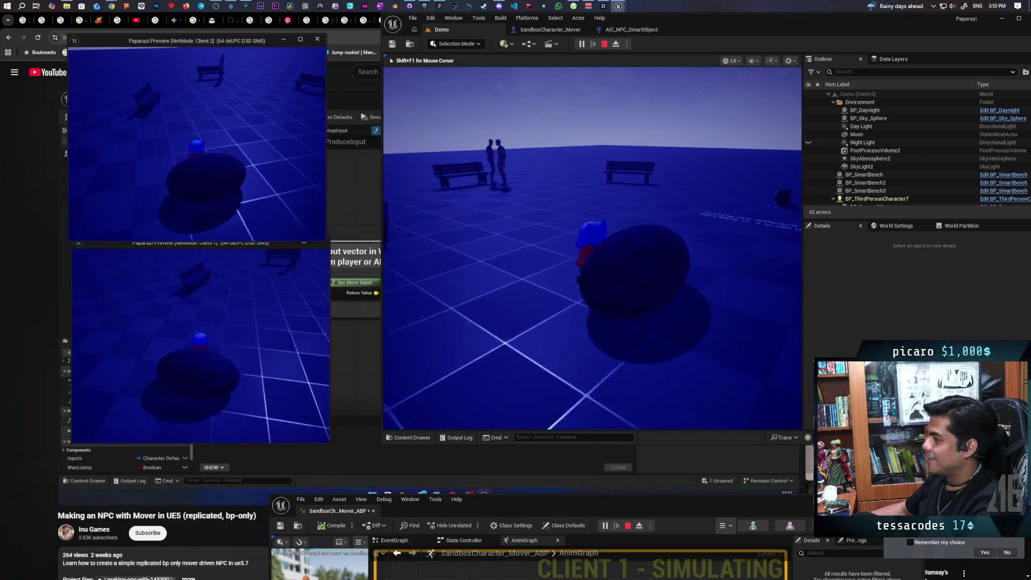
key("w")
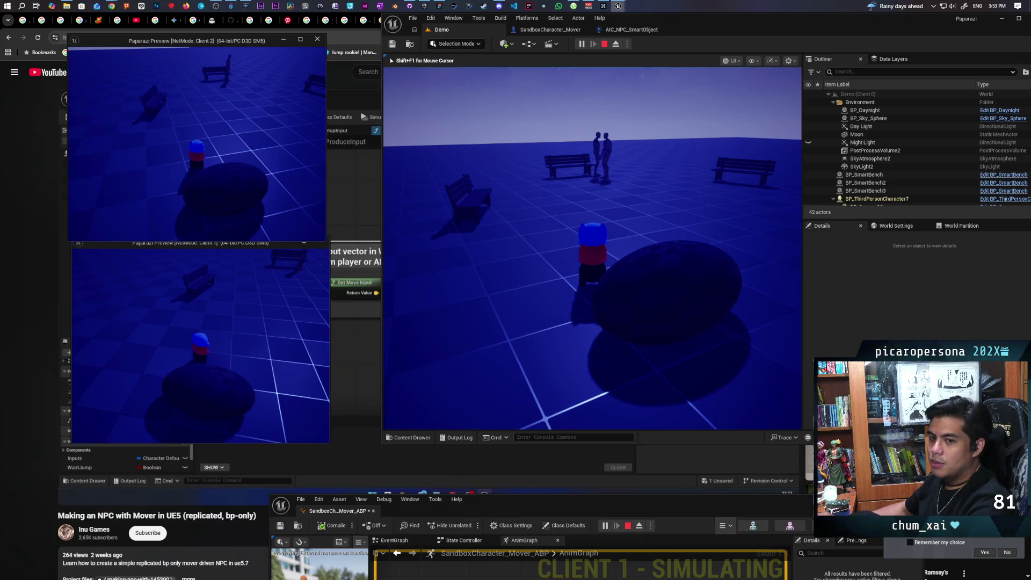
Walk the character behind and around the dark sphere, then back out front toward the camera
key("w")
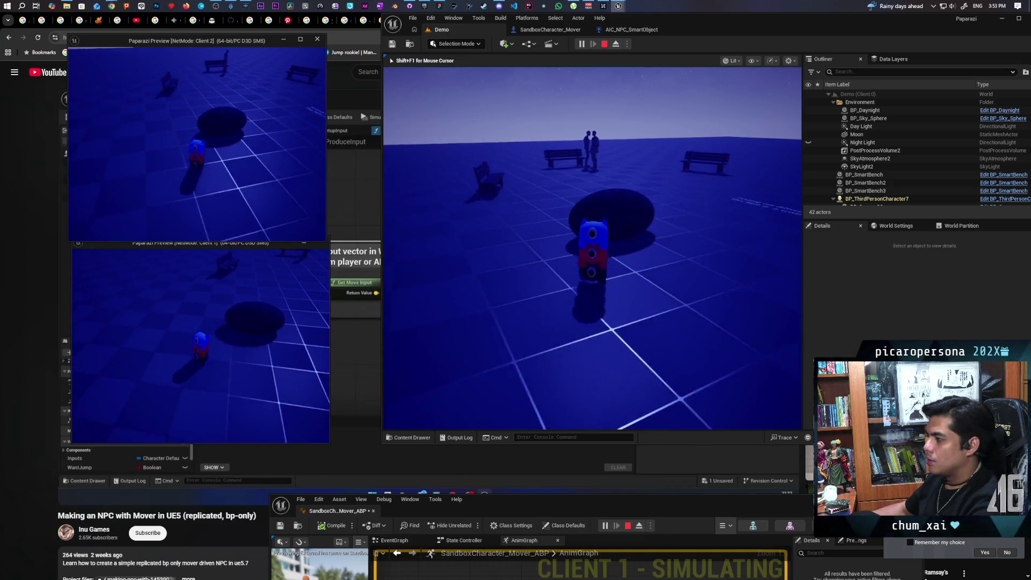
key("w")
key("w")
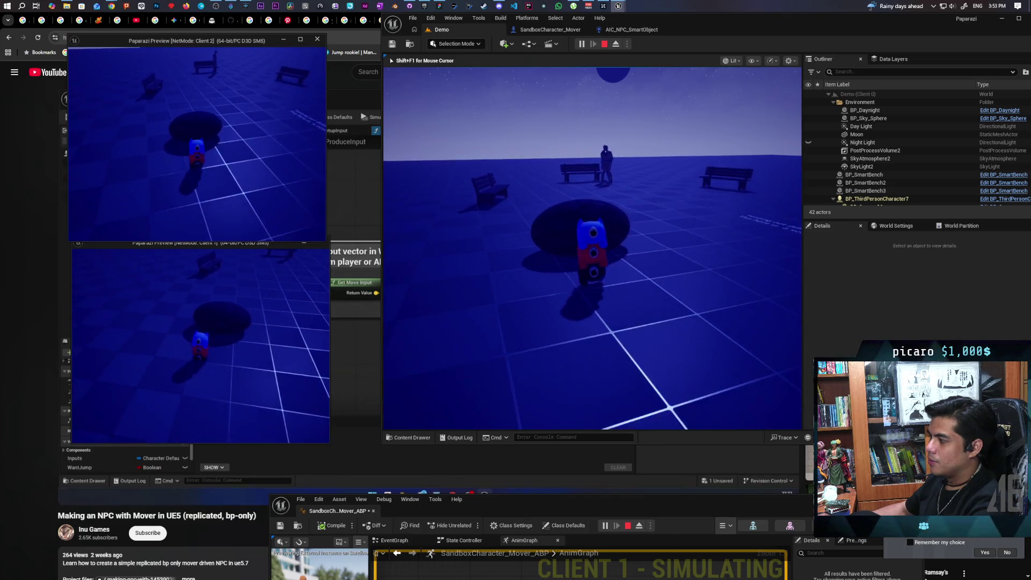
key("w")
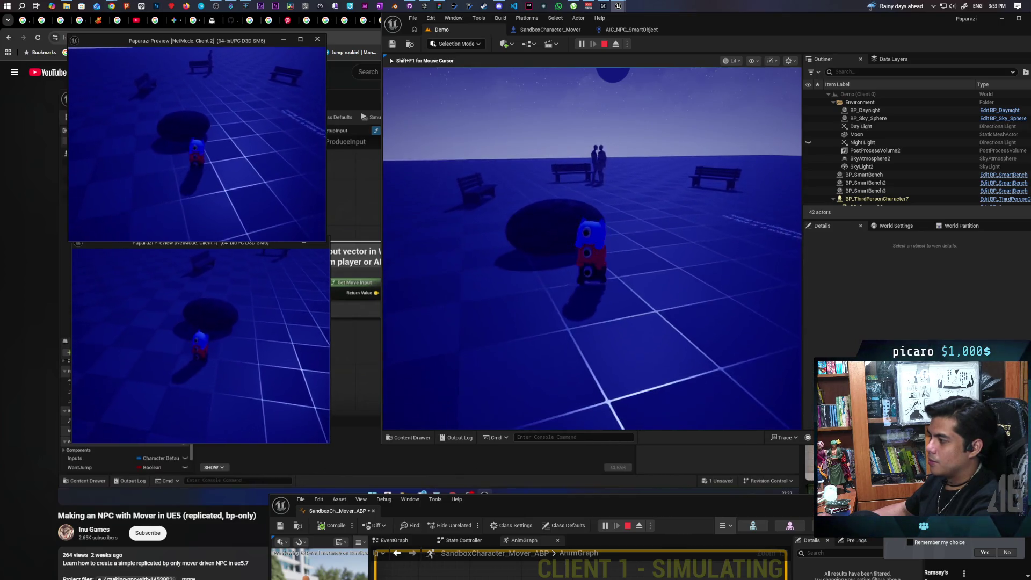
key("w")
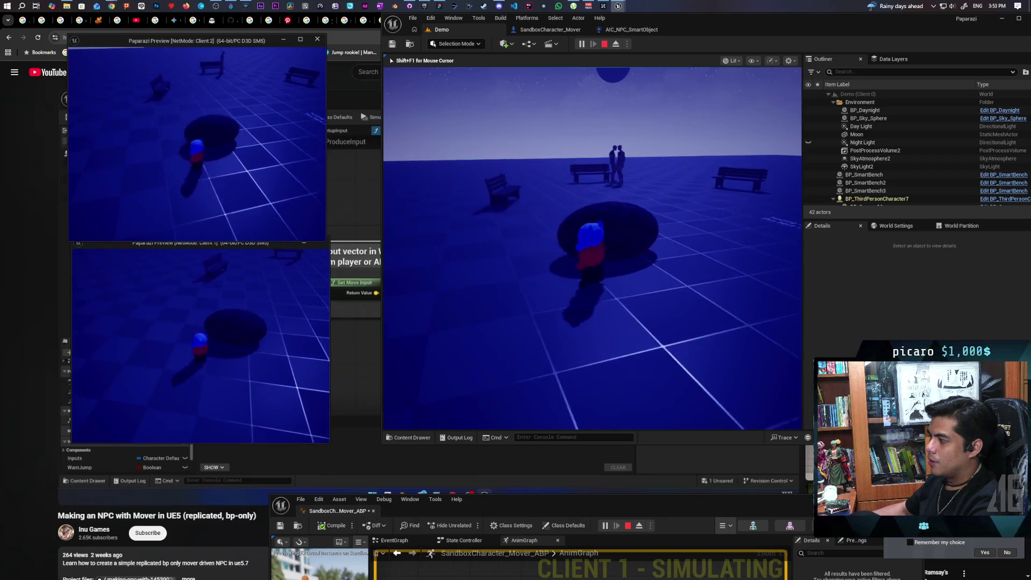
key("w")
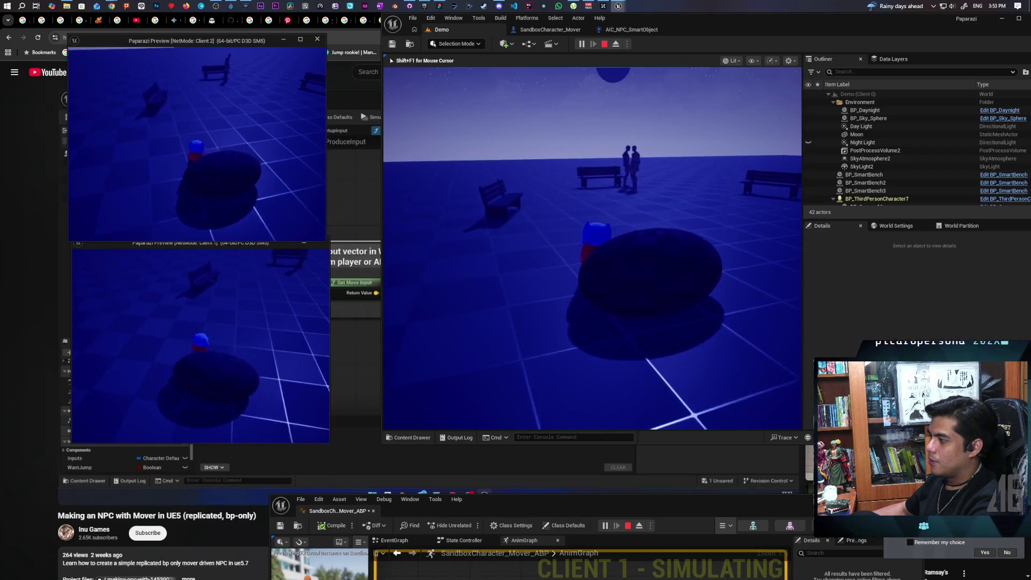
key("s")
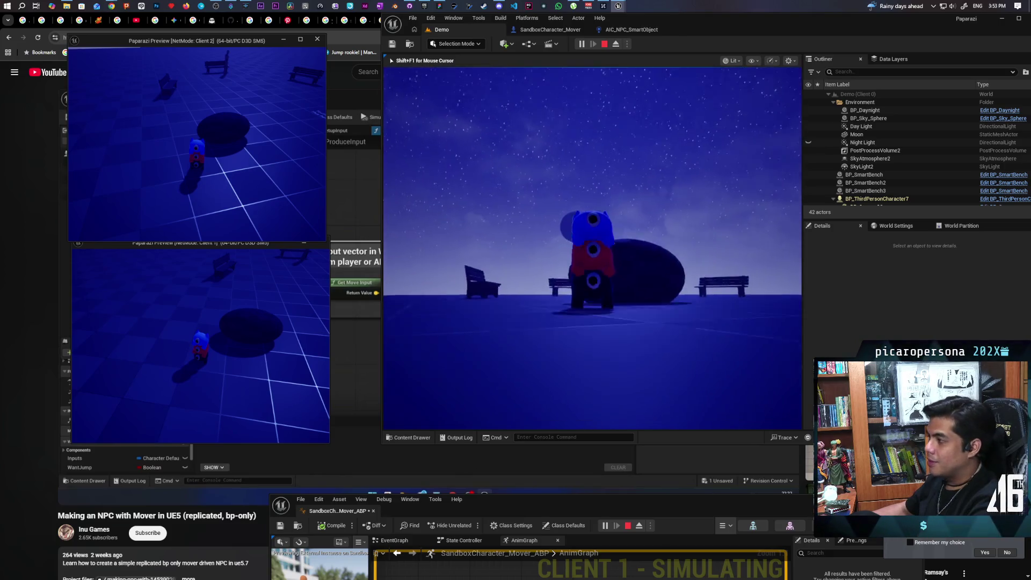
Step the character on and off the sphere, strafing left and right, then head toward the benches and back
key("w")
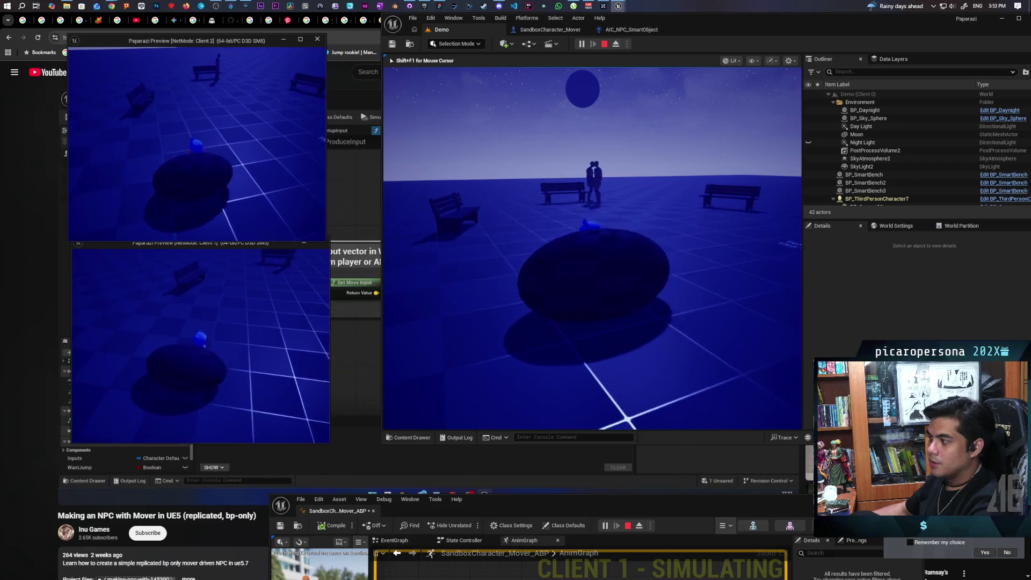
key("s")
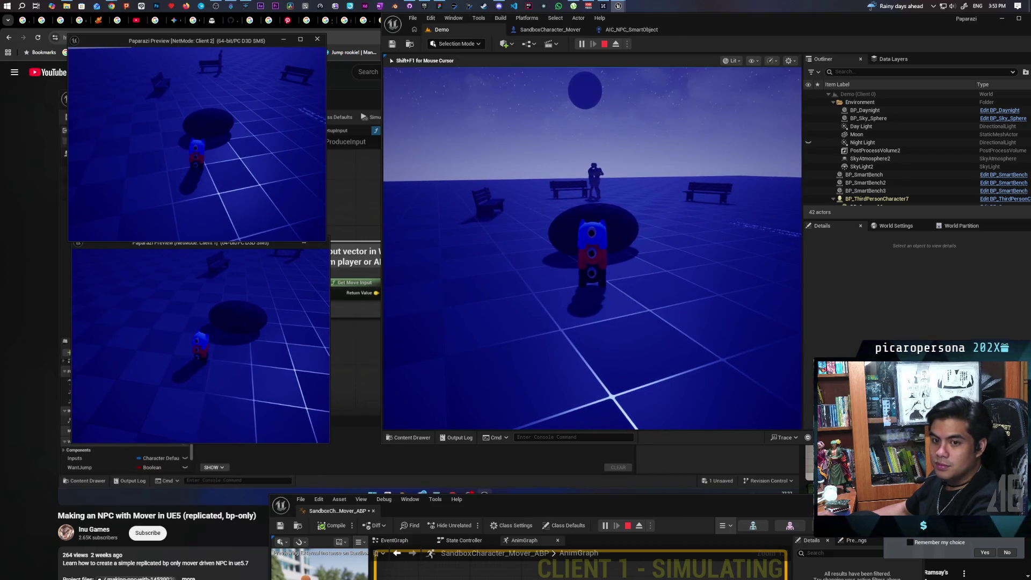
key("a")
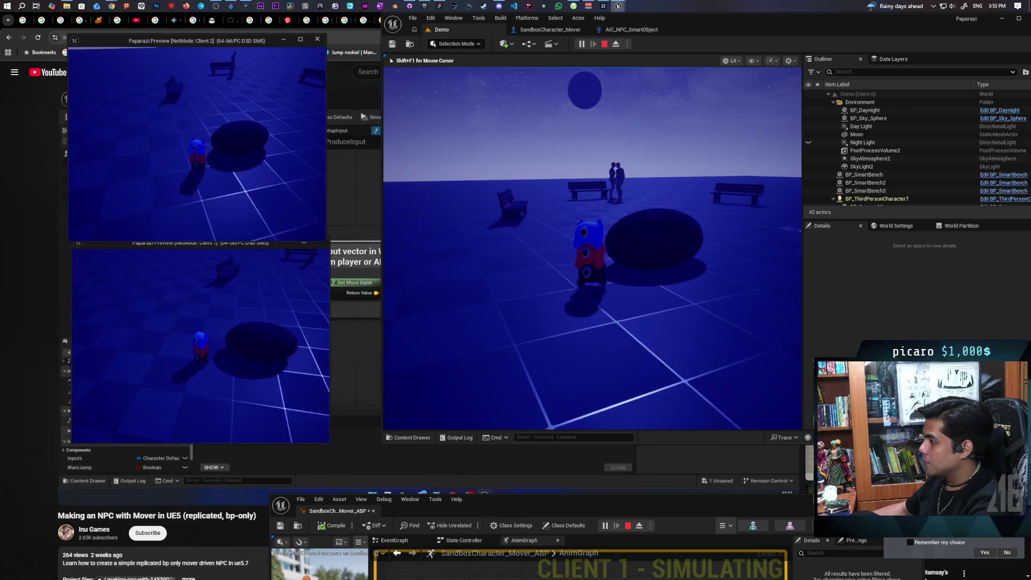
key("d")
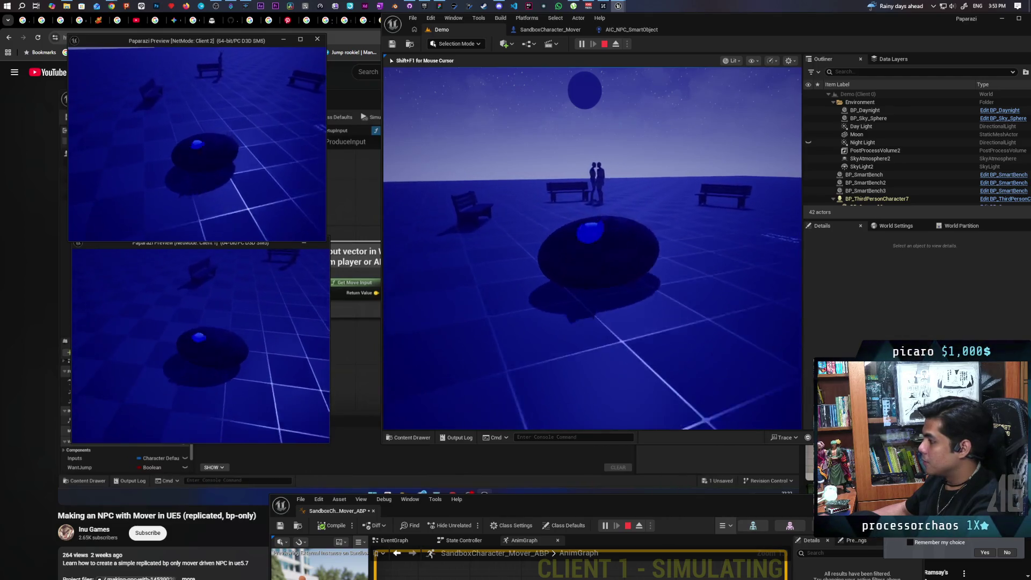
key("s")
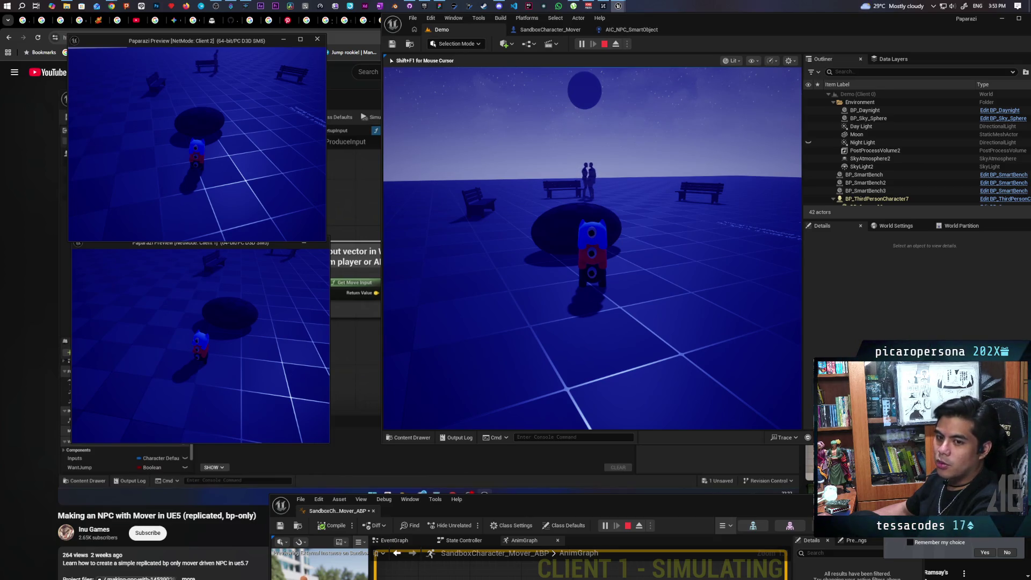
key("w")
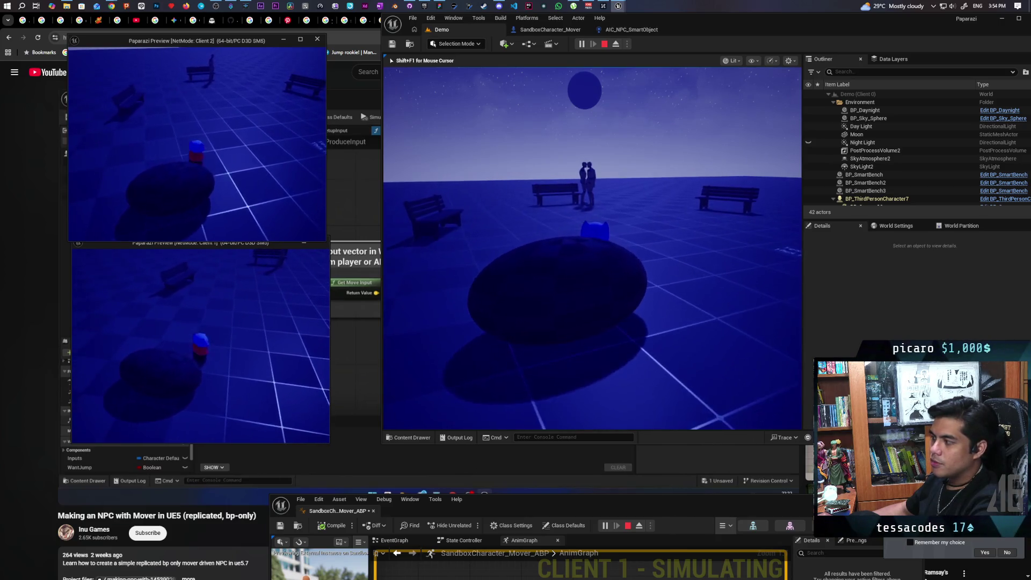
key("s")
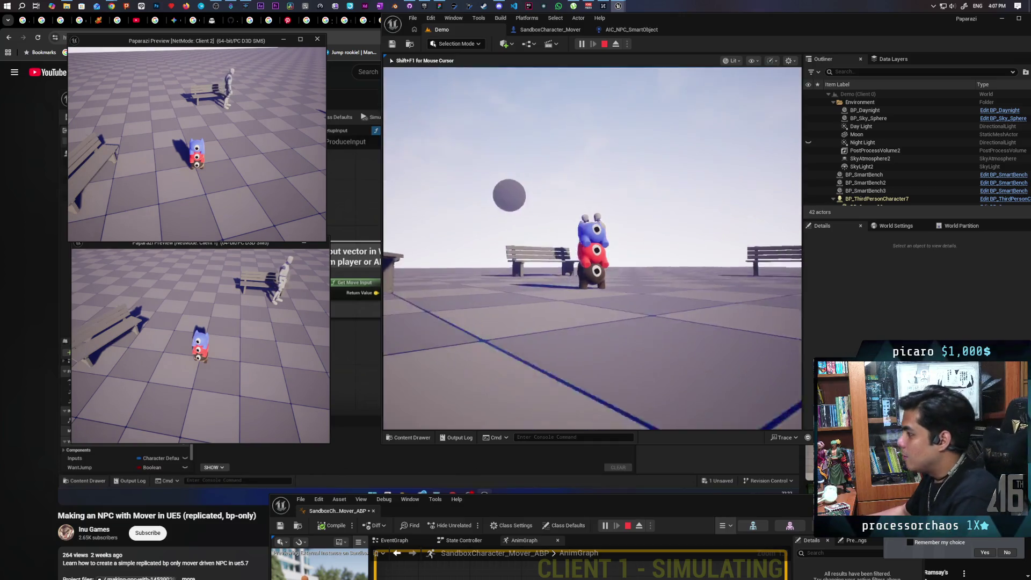
Switch from the play session to another open window
mouse_move(593, 249)
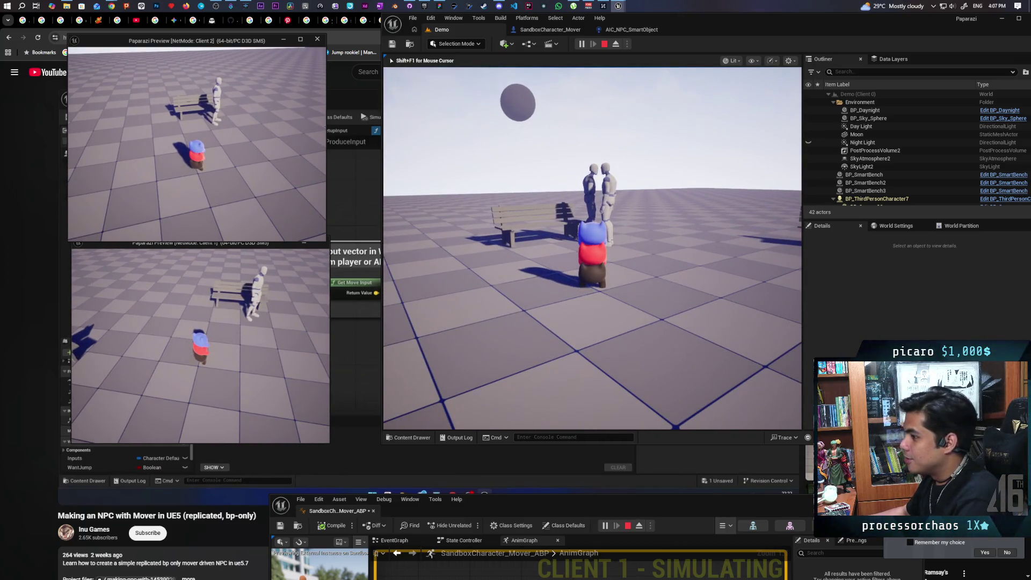
key("alt+Tab")
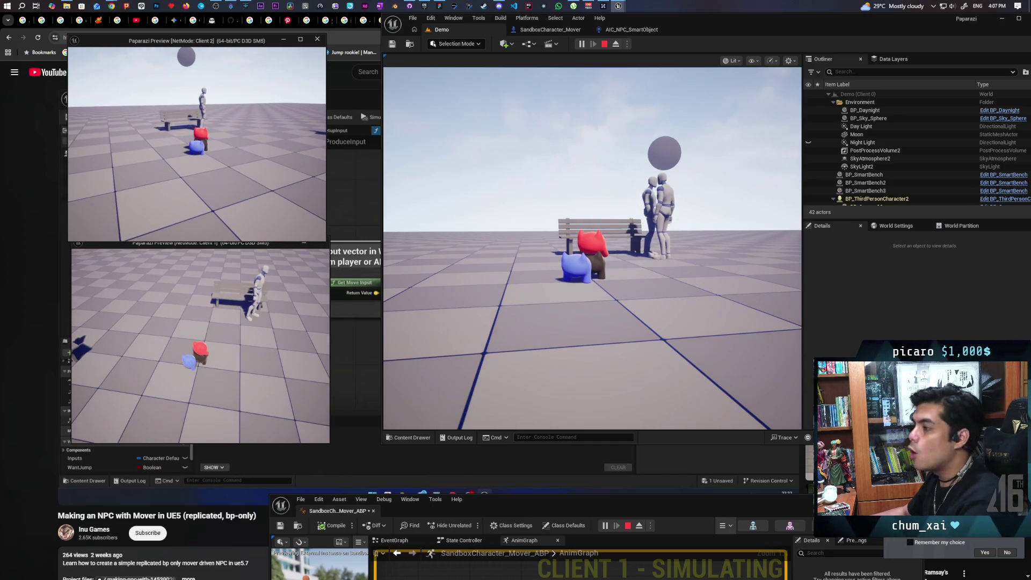
Stop play, bring up the SandboxCharacter_Mover_ABP AnimGraph, and break the Pose History to Output Pose link
left_click(604, 45)
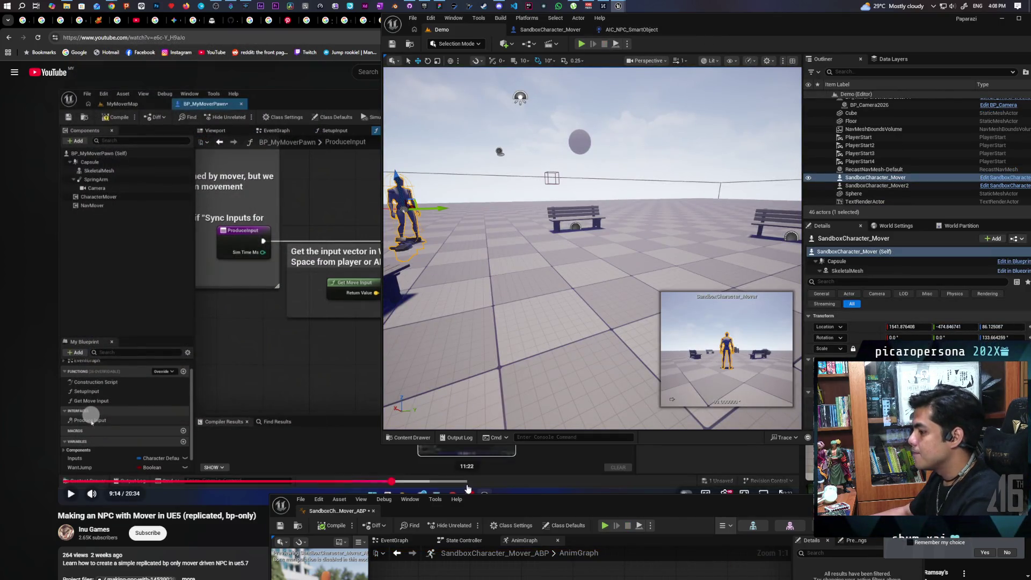
left_click_drag(514, 502, 495, 161)
scroll(668, 279, "up", 2)
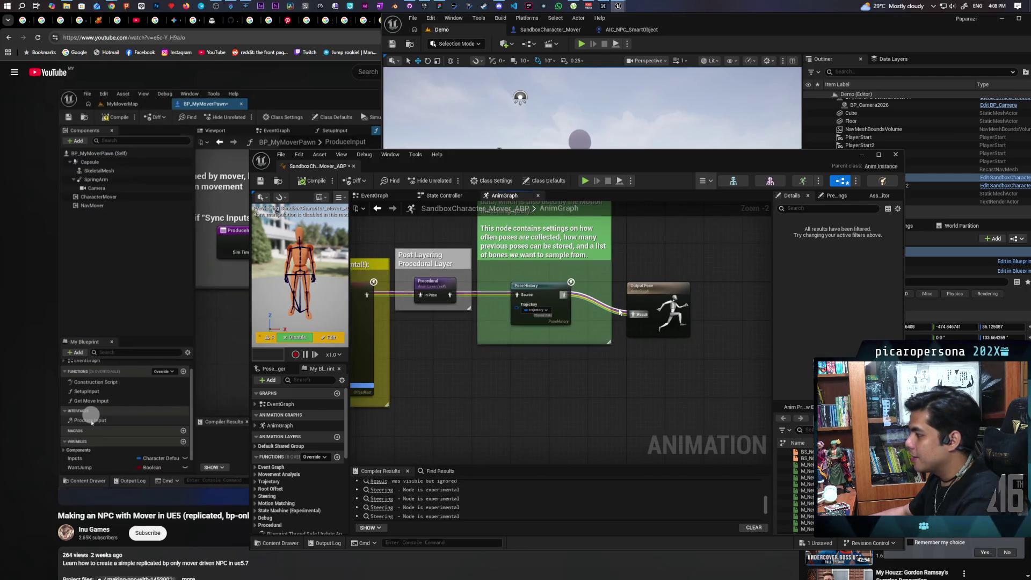
left_click(633, 315, "alt")
Compile and save SandboxCharacter_Mover_ABP, then bring the Motion Matching comment section into view
left_click(303, 183)
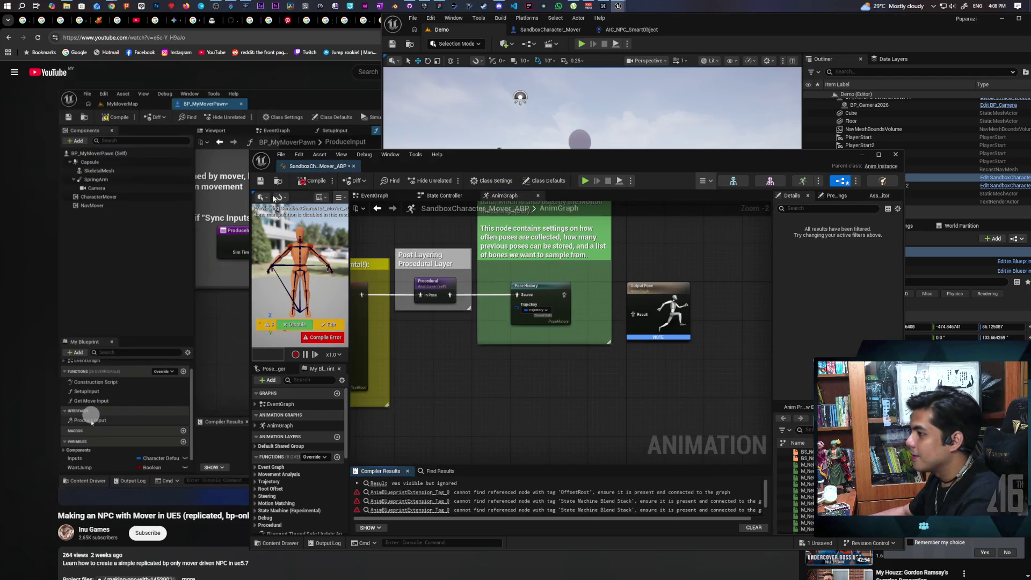
key("ctrl+s")
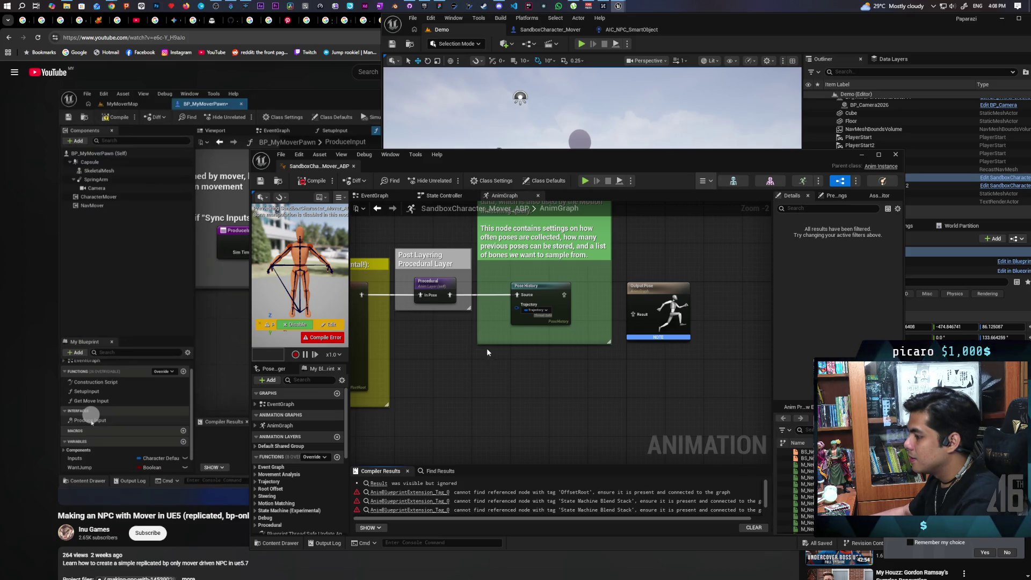
scroll(488, 350, "down", 2)
left_click_drag(488, 351, 512, 362)
Pan the AnimGraph to the Offset Root Bone and Post Layering nodes, then shift the editor window down-right
scroll(468, 336, "up", 3)
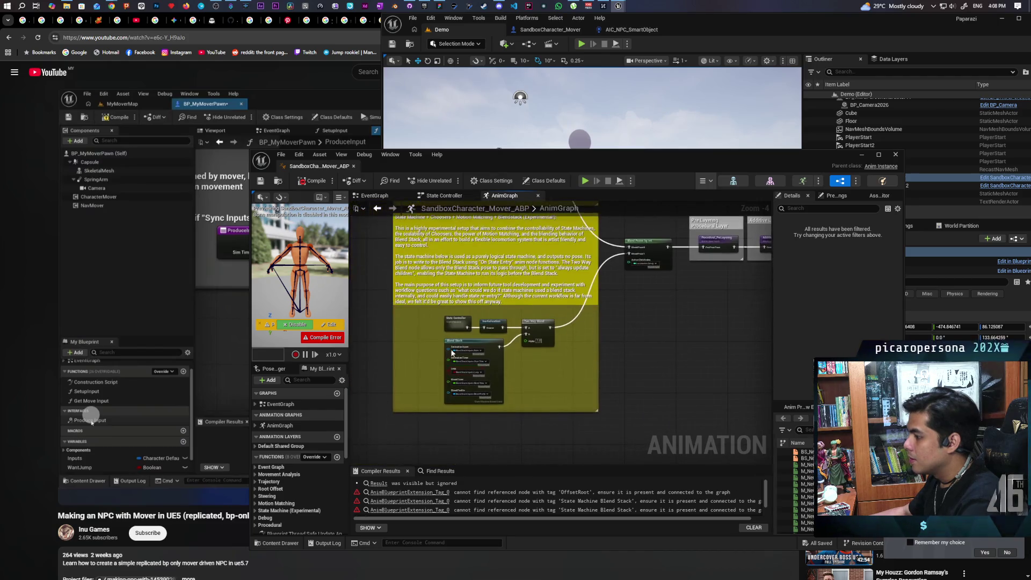
mouse_move(468, 336)
left_mouse_down()
mouse_move(899, 302)
mouse_move(362, 223)
left_mouse_up()
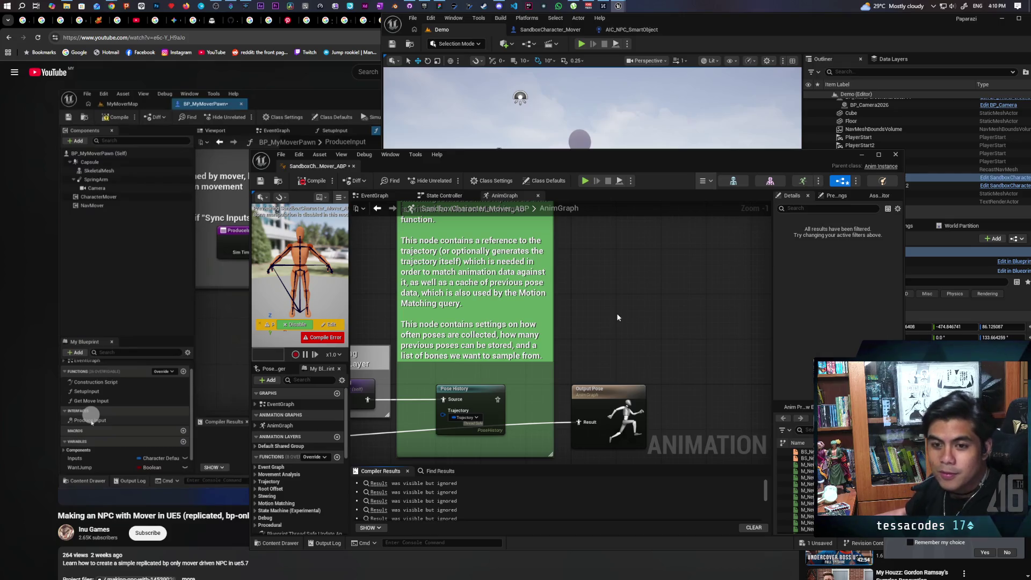
mouse_move(582, 159)
left_mouse_down()
mouse_move(620, 181)
mouse_move(675, 175)
mouse_move(675, 193)
left_mouse_up()
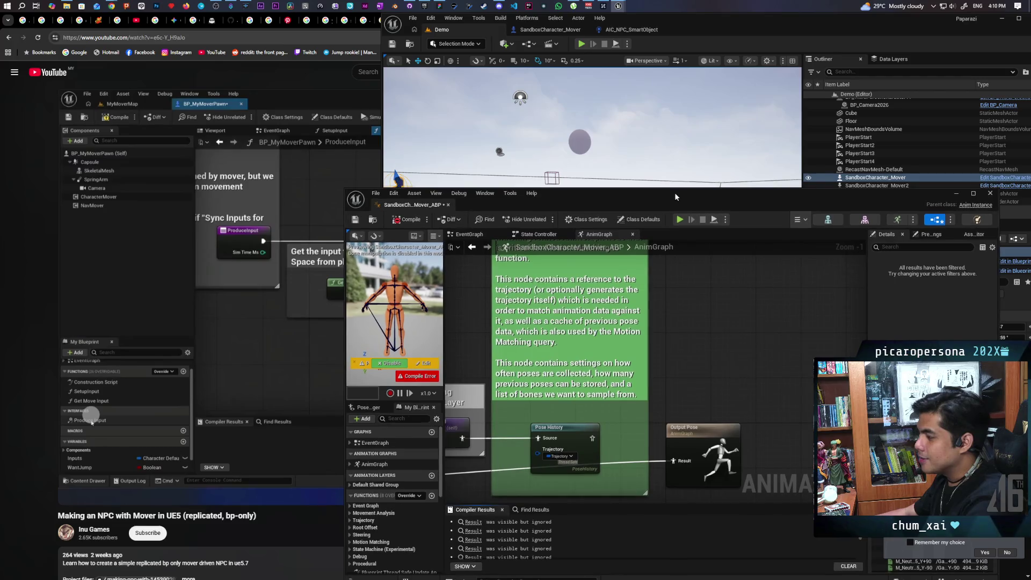
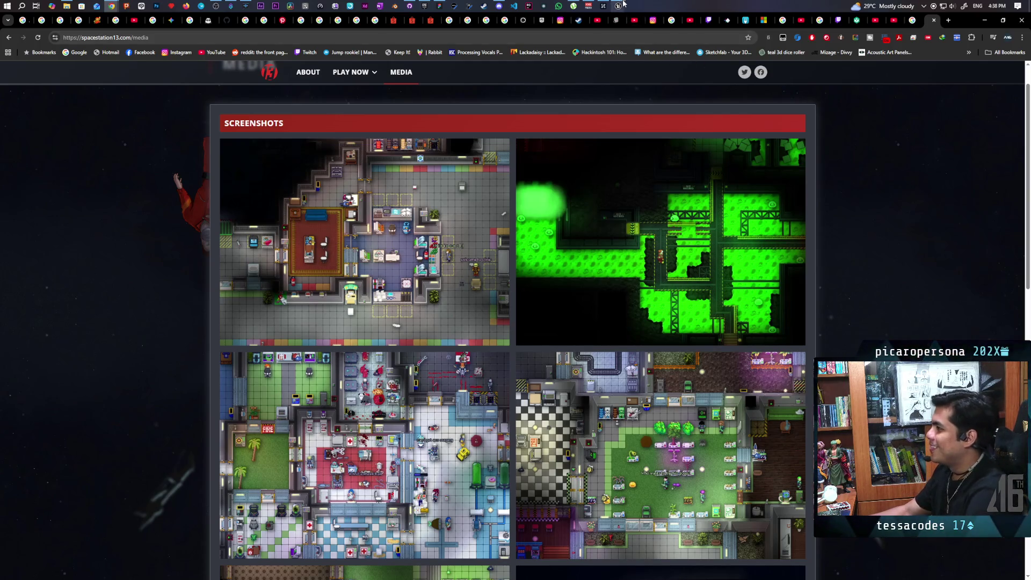
Bring the Unreal editor and its animation blueprint windows back in front of Chrome
mouse_move(622, 4)
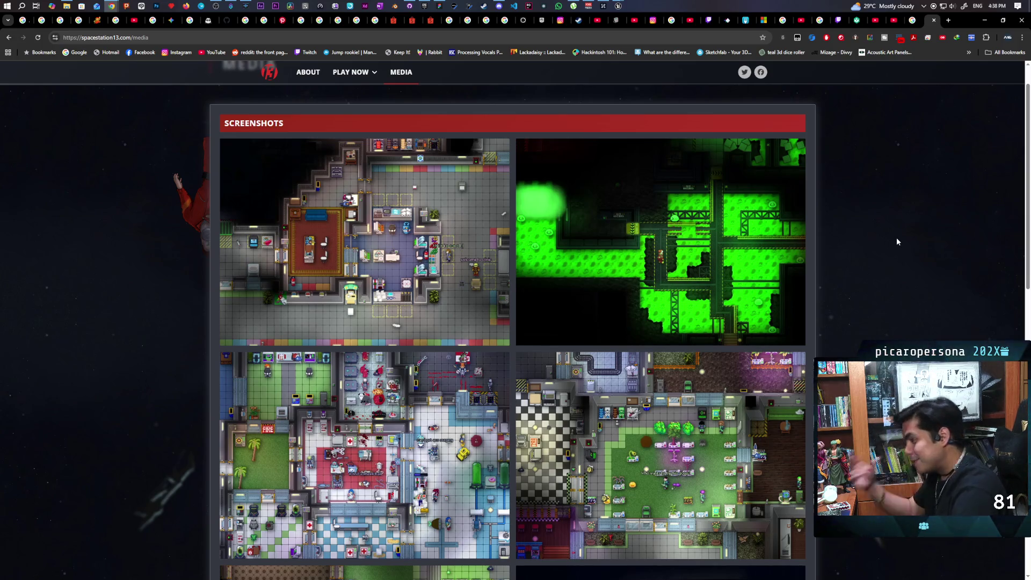
left_click(652, 40)
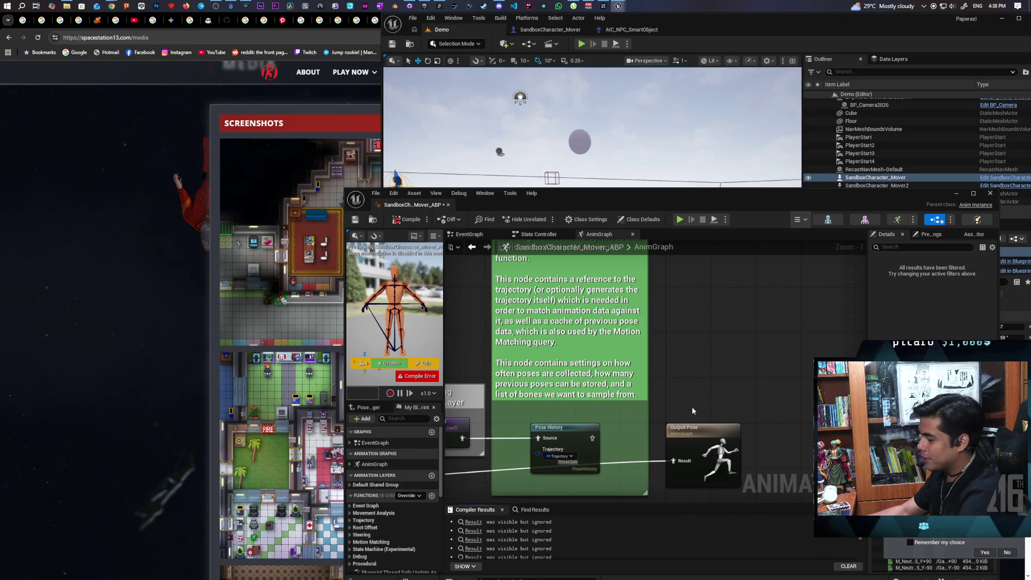
Bring Pose History and Output Pose into view, disconnect Output Pose's Result wire, and recompile
scroll(662, 411, "down", 6)
mouse_move(594, 345)
left_mouse_down()
mouse_move(592, 359)
mouse_move(769, 404)
mouse_move(716, 384)
left_mouse_up()
scroll(650, 378, "up", 5)
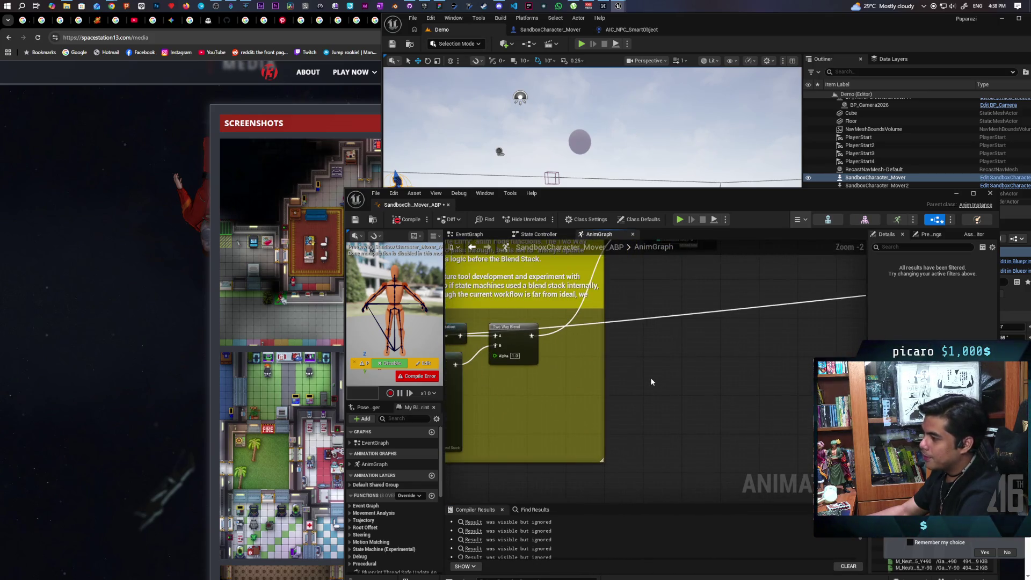
mouse_move(655, 375)
left_mouse_down()
mouse_move(623, 385)
mouse_move(691, 433)
mouse_move(394, 489)
left_mouse_up()
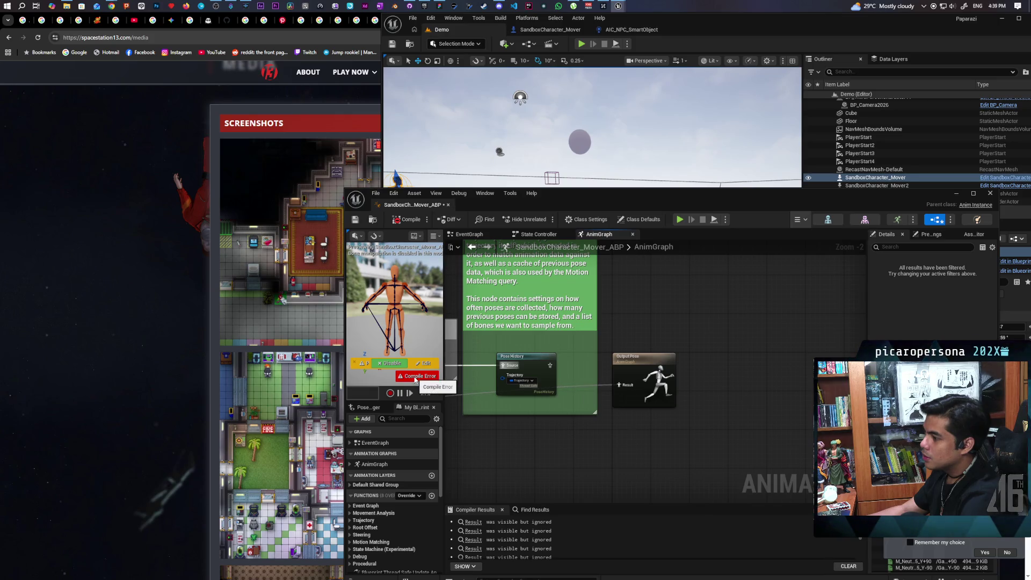
scroll(550, 532, "down", 2)
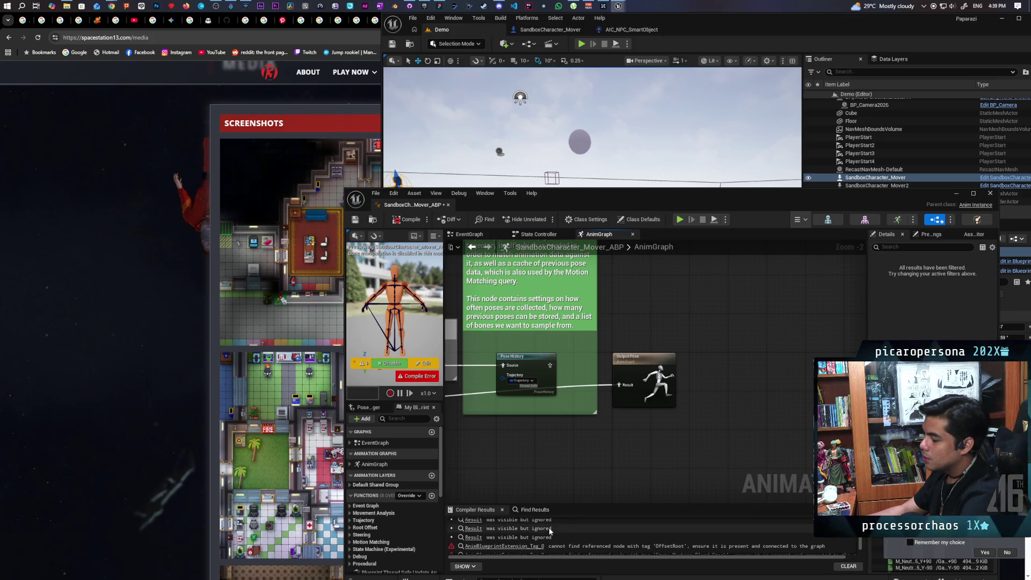
scroll(550, 531, "down", 1)
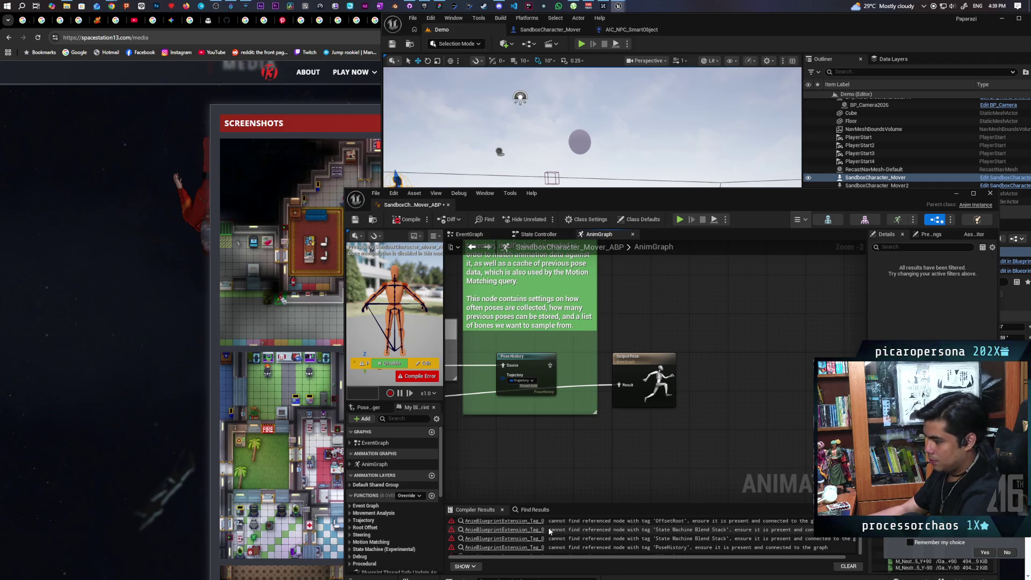
scroll(549, 530, "down", 5)
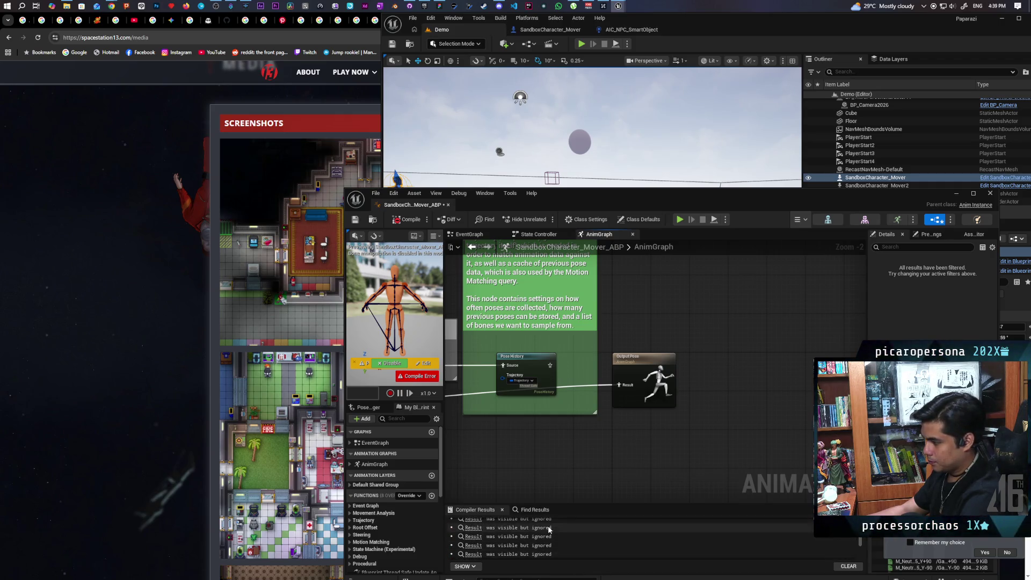
left_click(607, 384, "alt")
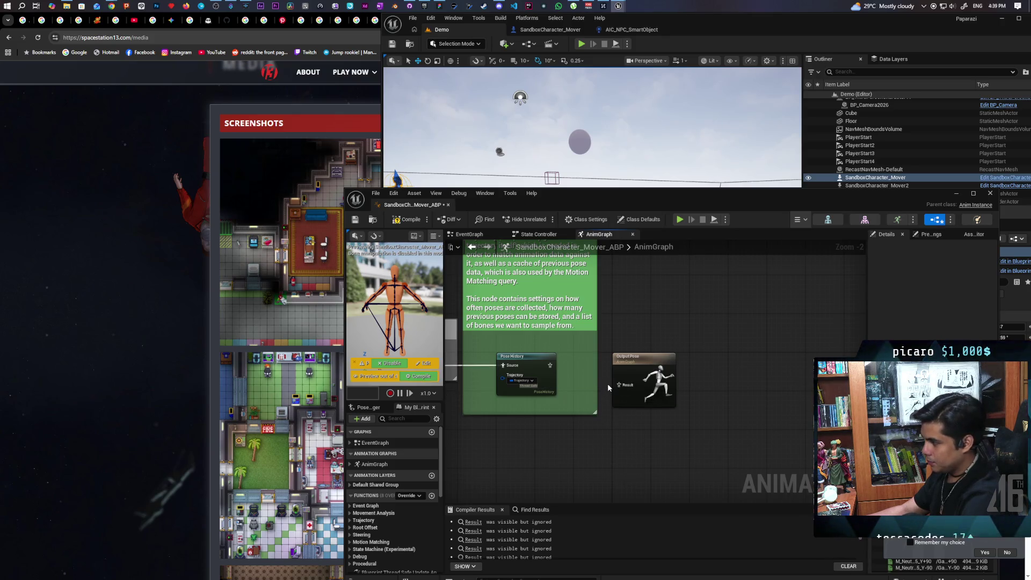
left_click(407, 219)
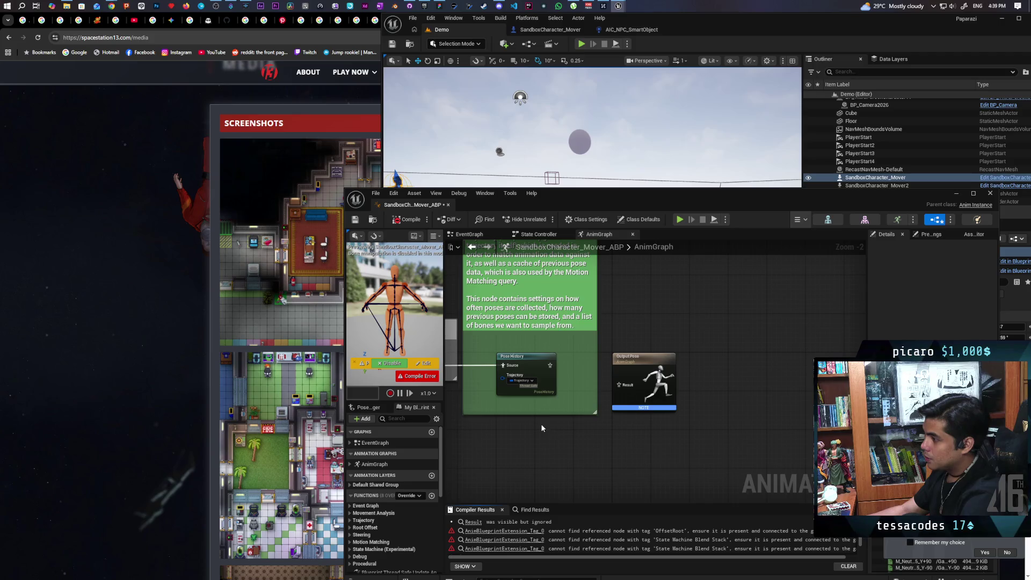
Connect Pose History's output to Output Pose's Result pin and compile SandboxCharacter_Mover_ABP again
left_click_drag(556, 366, 621, 385)
scroll(590, 403, "down", 3)
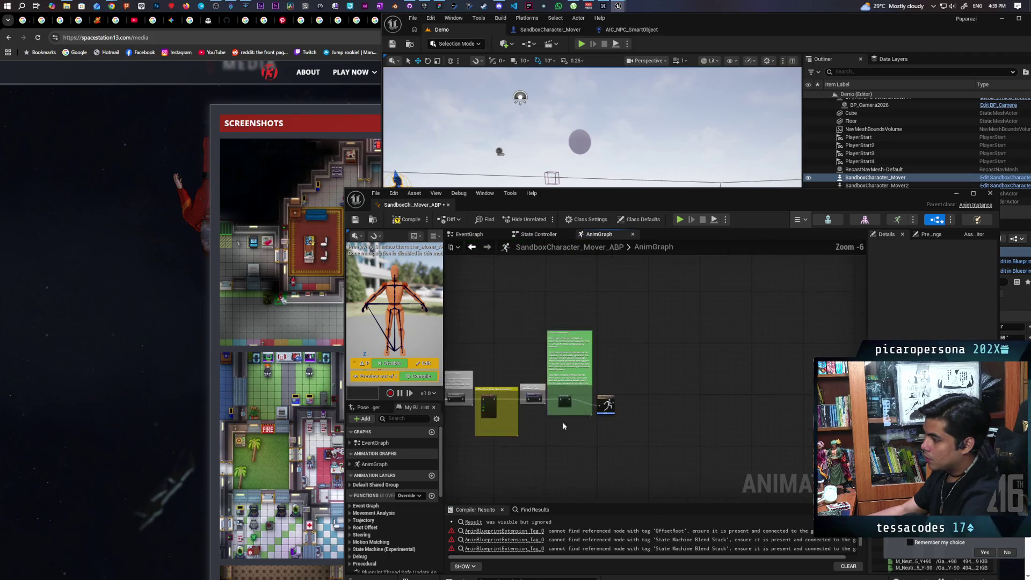
scroll(683, 398, "up", 3)
scroll(683, 397, "down", 3)
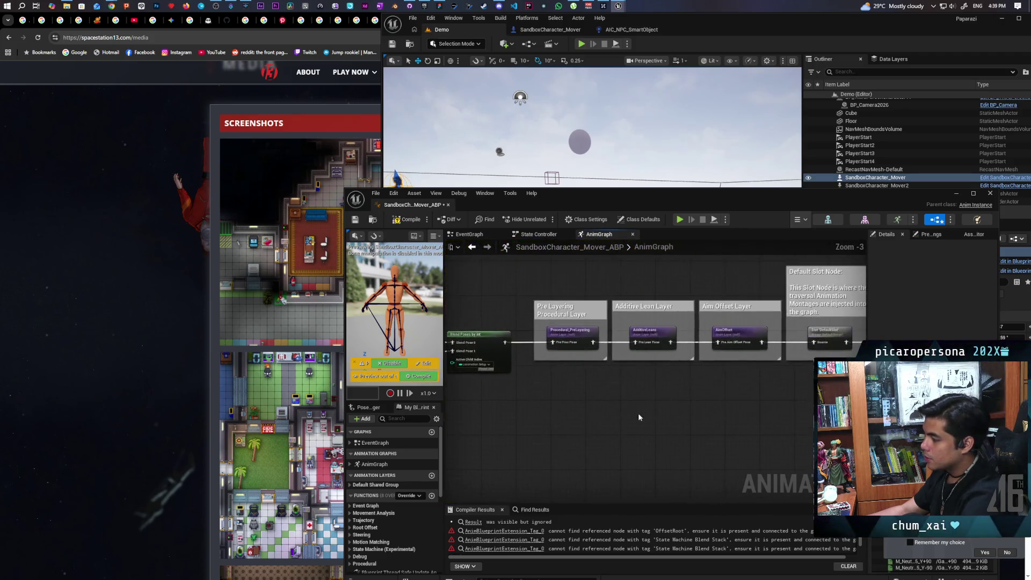
scroll(635, 416, "up", 2)
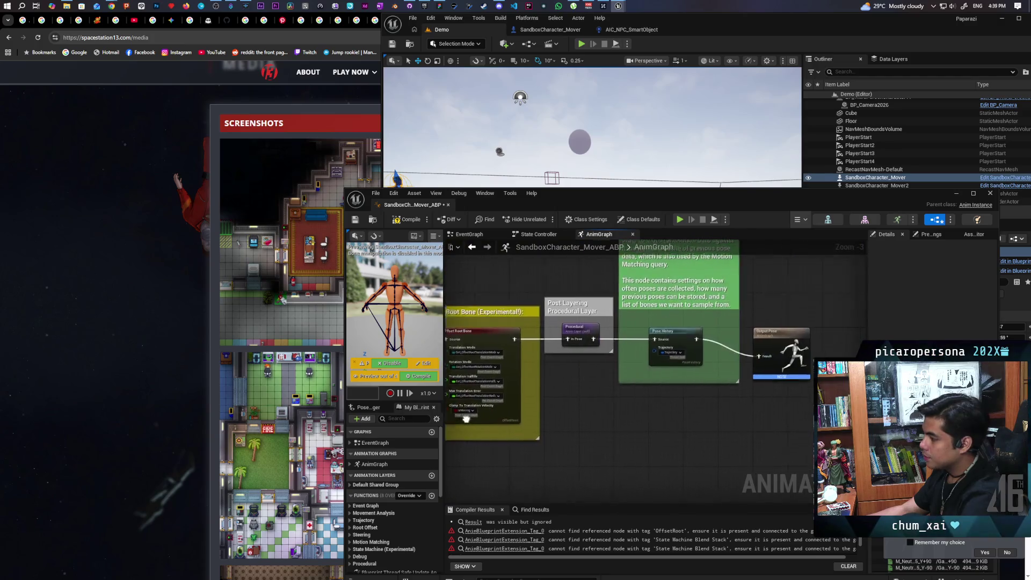
left_click(408, 220)
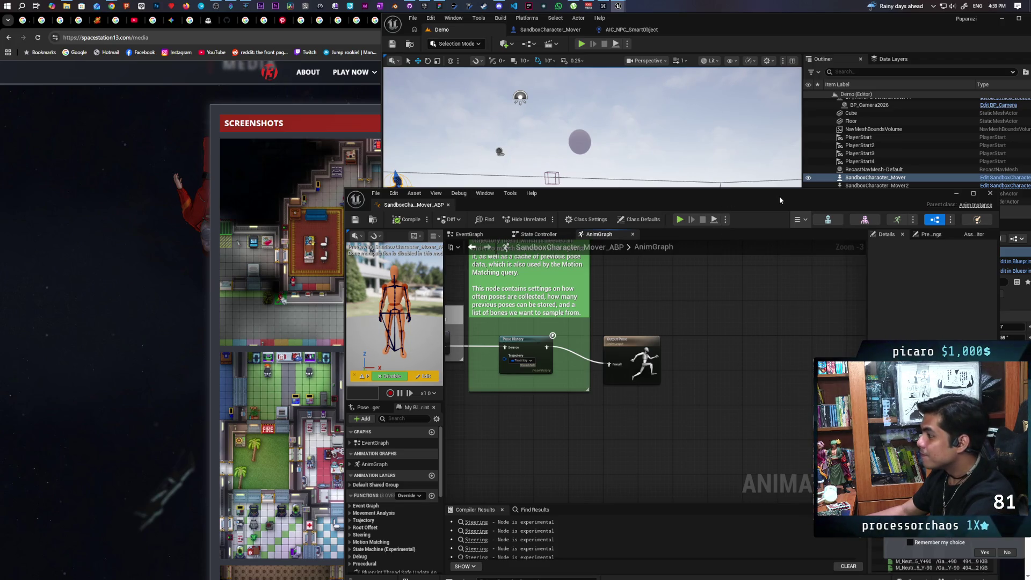
Move the animation blueprint window lower over the level and open SandboxCharacter_Mover for editing
mouse_move(794, 197)
left_mouse_down()
mouse_move(717, 183)
mouse_move(720, 239)
left_mouse_up()
left_click_drag(547, 387, 556, 372)
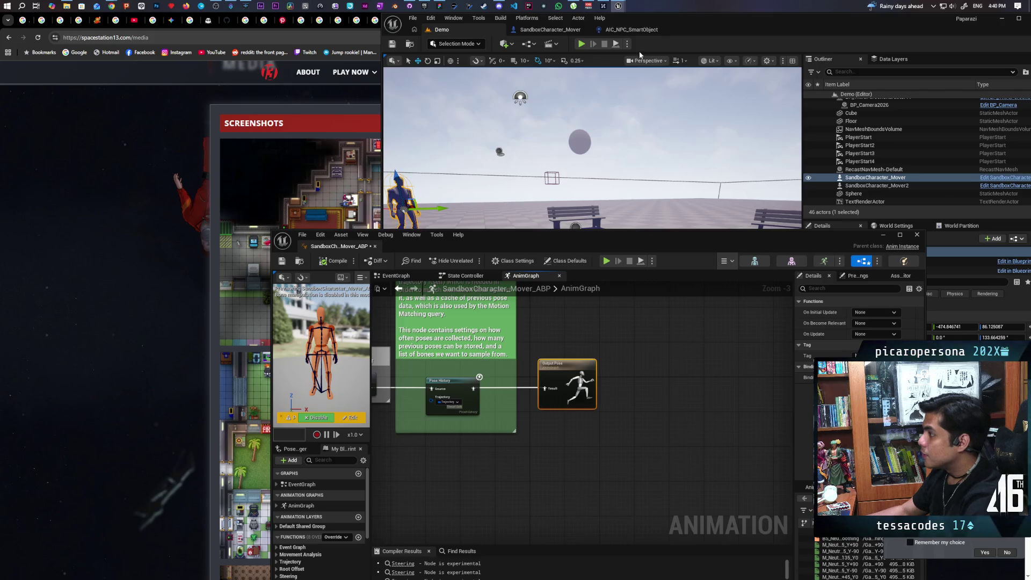
mouse_move(837, 235)
left_mouse_down()
mouse_move(804, 342)
mouse_move(649, 324)
mouse_move(759, 321)
left_mouse_up()
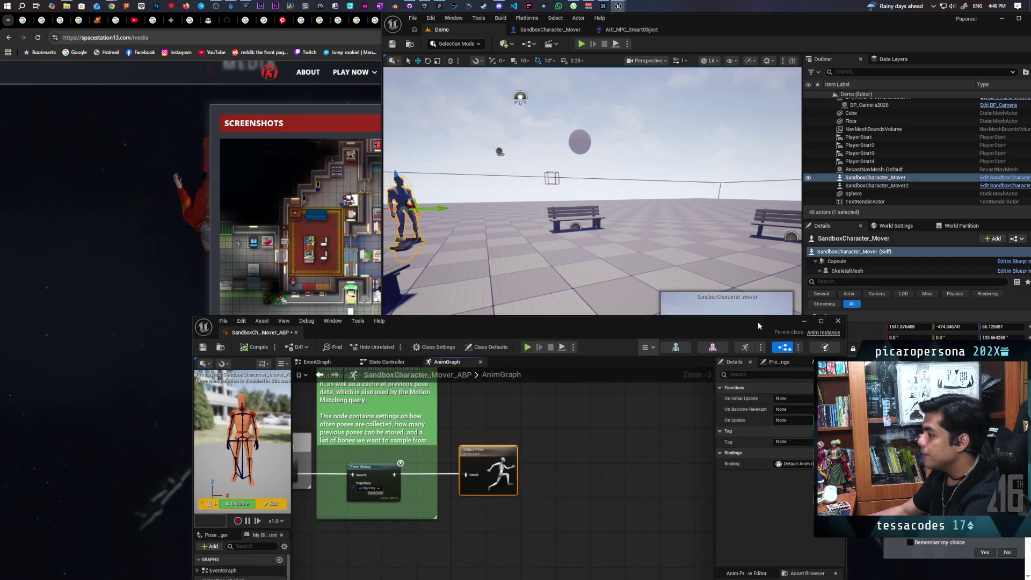
left_click(990, 178)
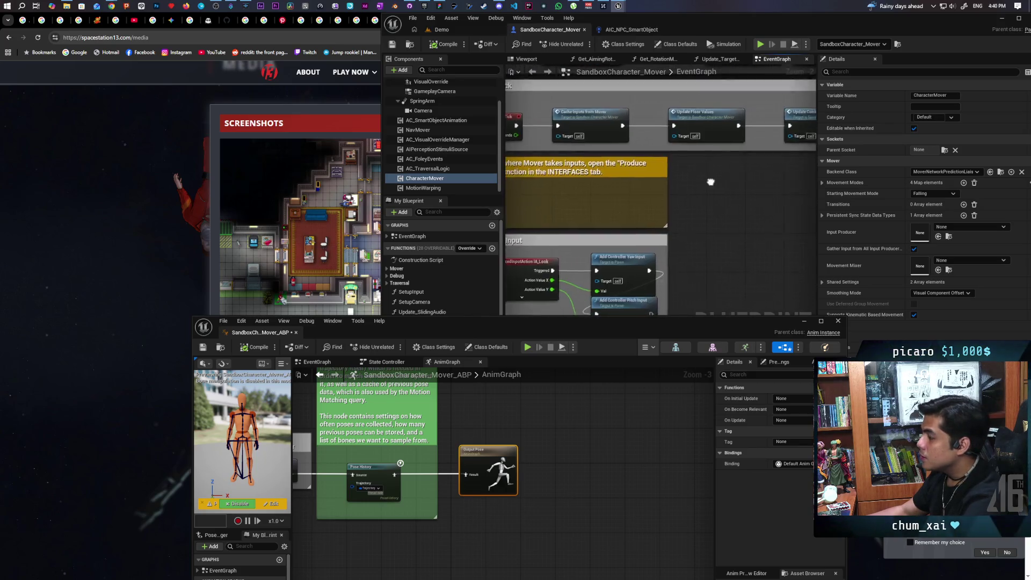
Set the SkeletalMesh's Anim Class to None in SandboxCharacter_Mover, save it, and switch to Demo
scroll(440, 140, "up", 3)
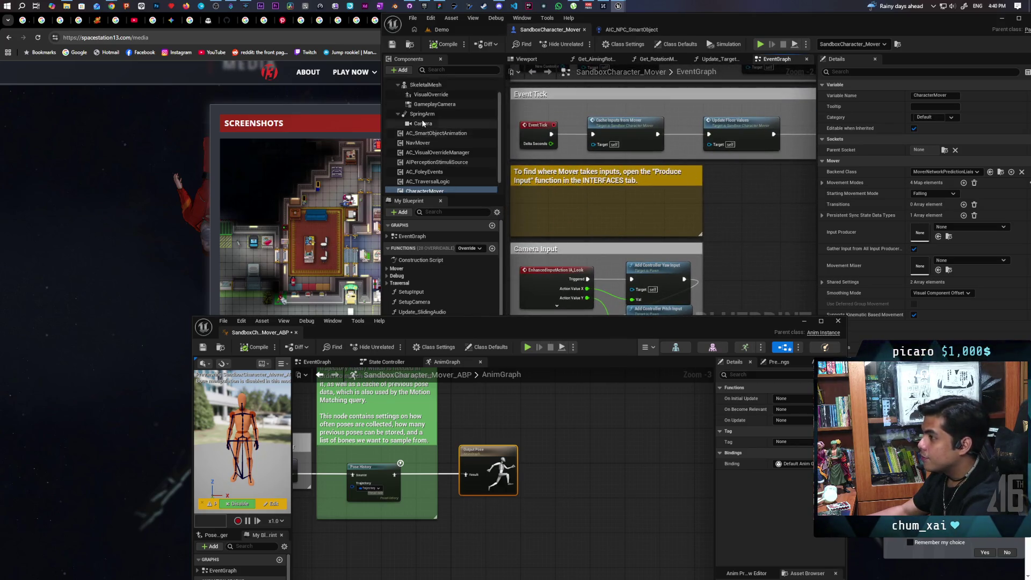
left_click(425, 102)
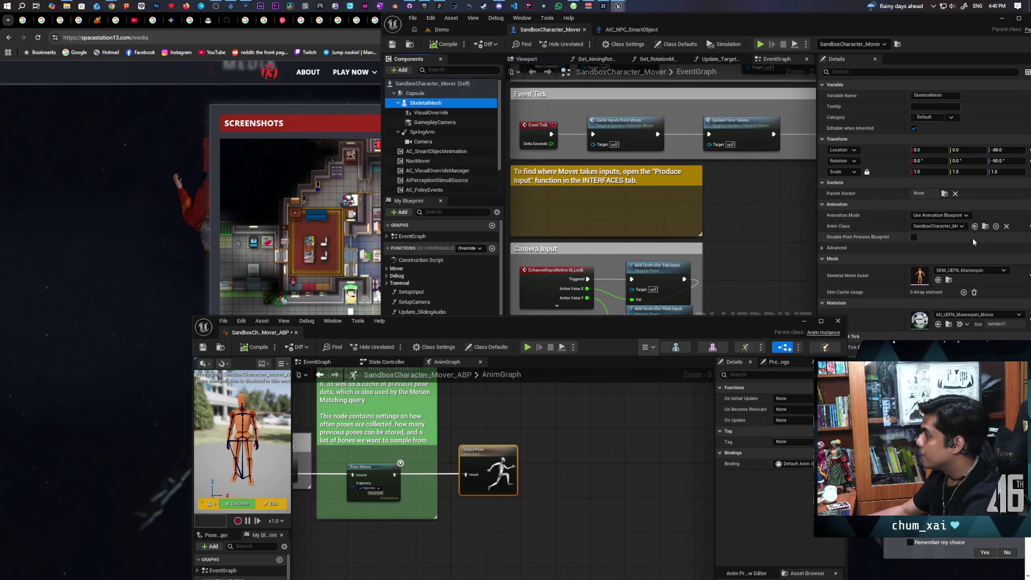
left_click(1008, 227)
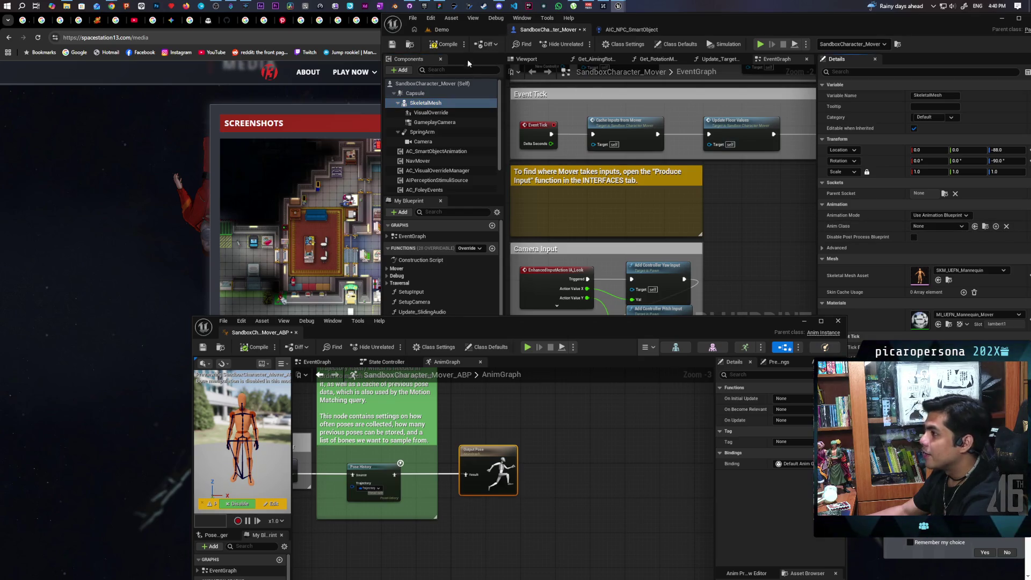
key("ctrl+s")
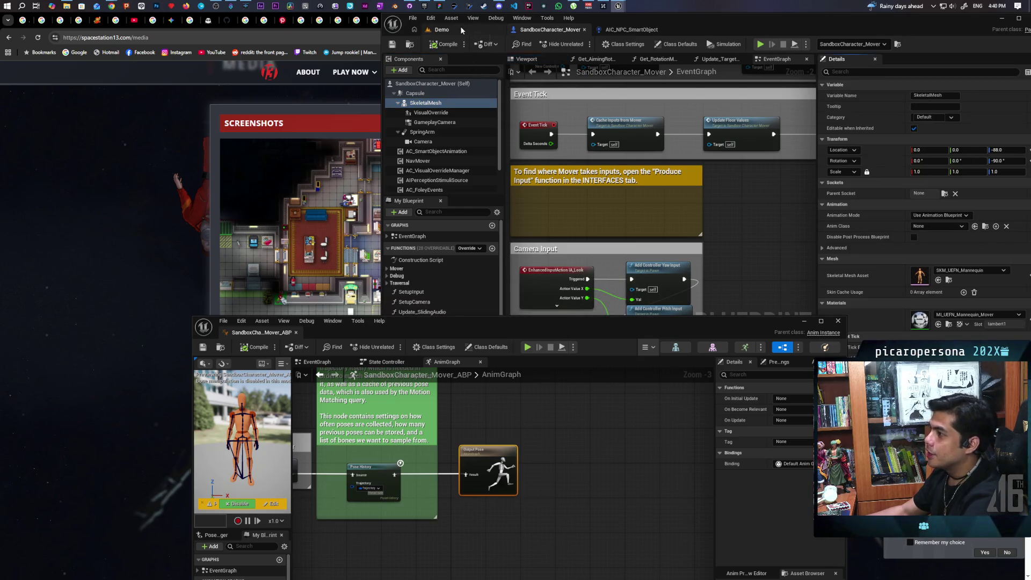
left_click(450, 31)
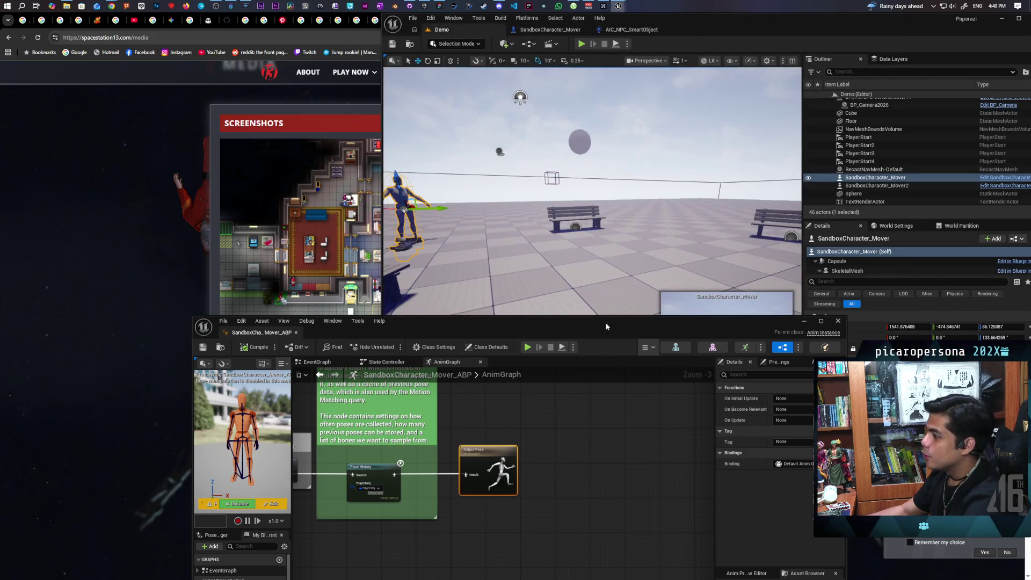
left_click_drag(606, 326, 708, 464)
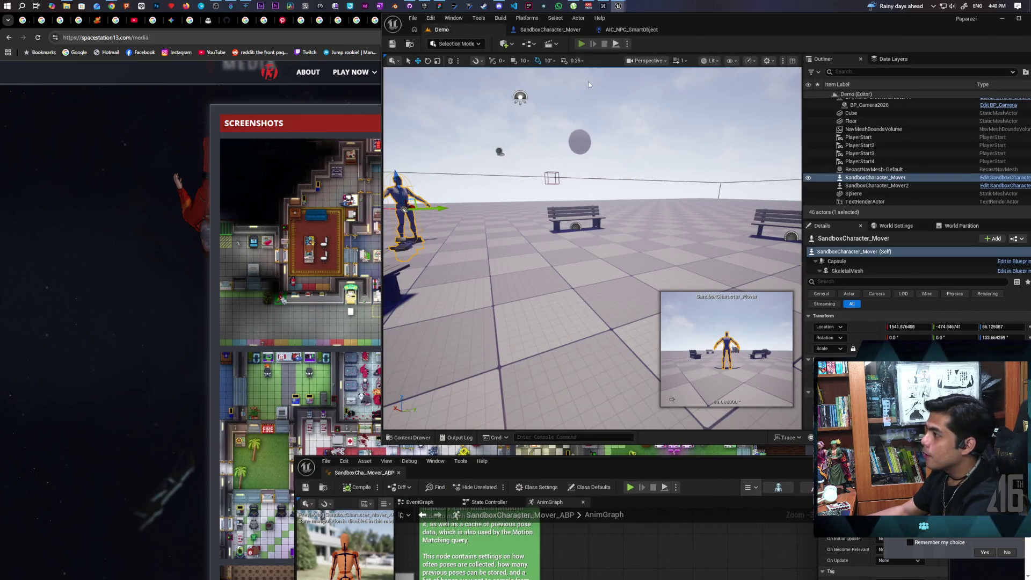
Run a two-client Play session, walk characters forward with W in each client, then stop with Esc
left_click(581, 44)
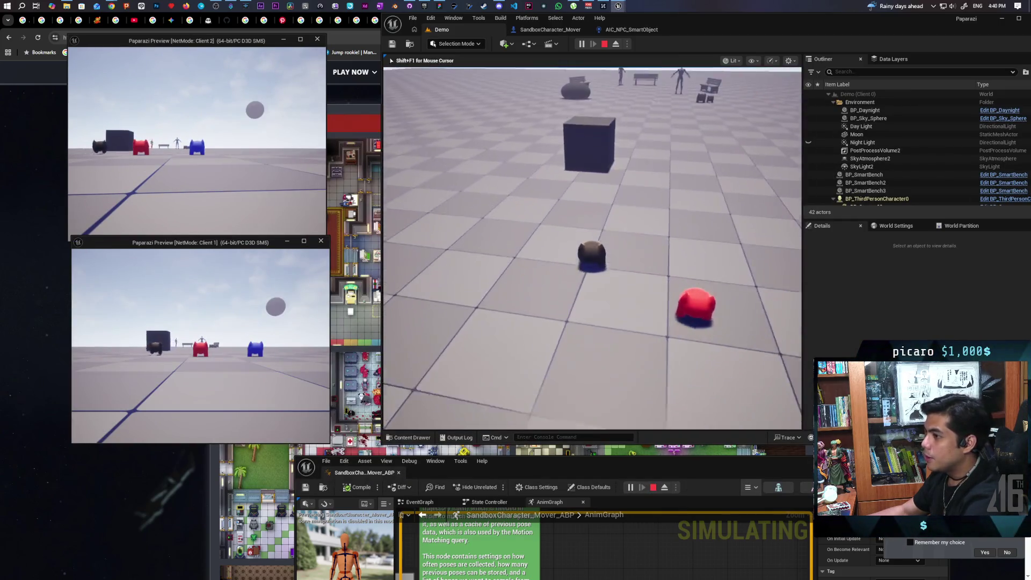
key("shift+F1")
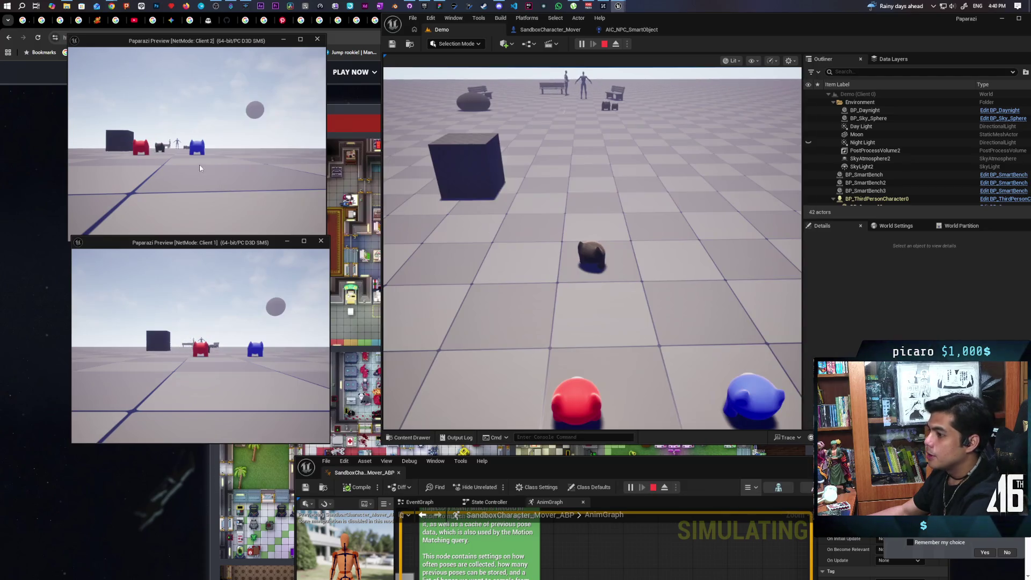
left_click(200, 170)
key("w")
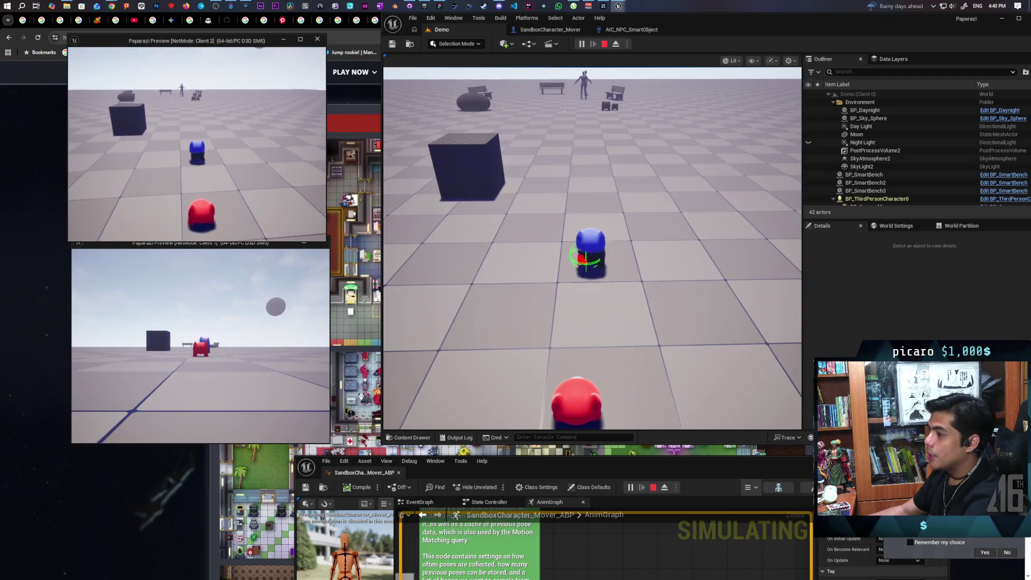
left_click(564, 112)
key("w")
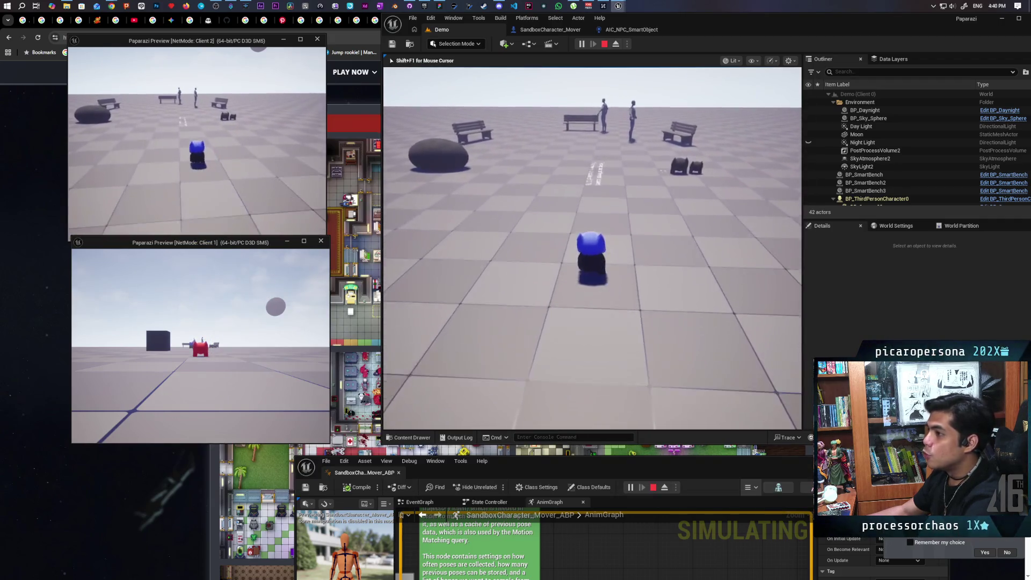
key("w")
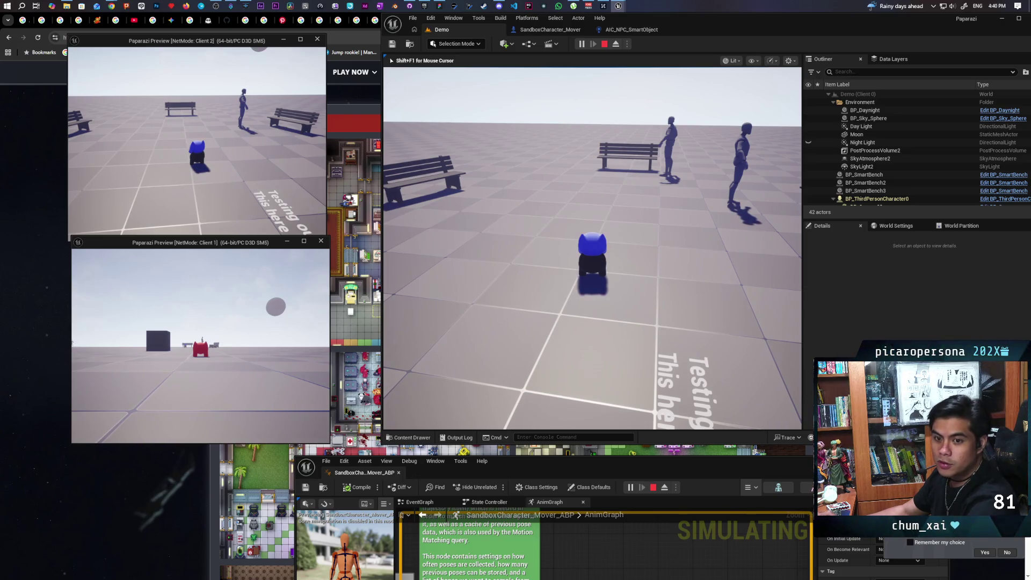
key("Escape")
mouse_move(524, 273)
left_mouse_down()
mouse_move(526, 322)
mouse_move(529, 269)
mouse_move(537, 271)
left_mouse_up()
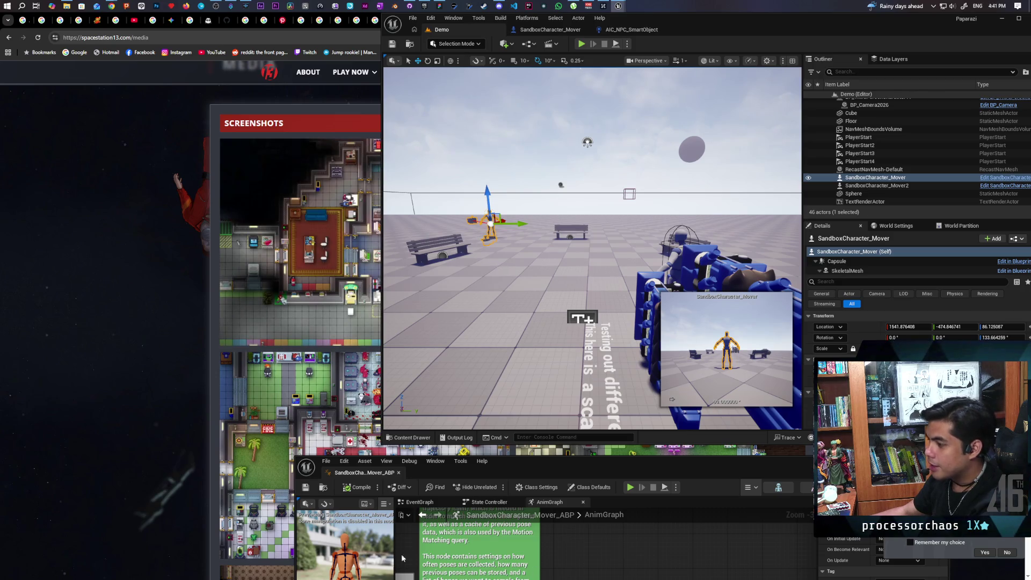
mouse_move(710, 473)
left_mouse_down()
mouse_move(712, 346)
mouse_move(720, 432)
left_mouse_up()
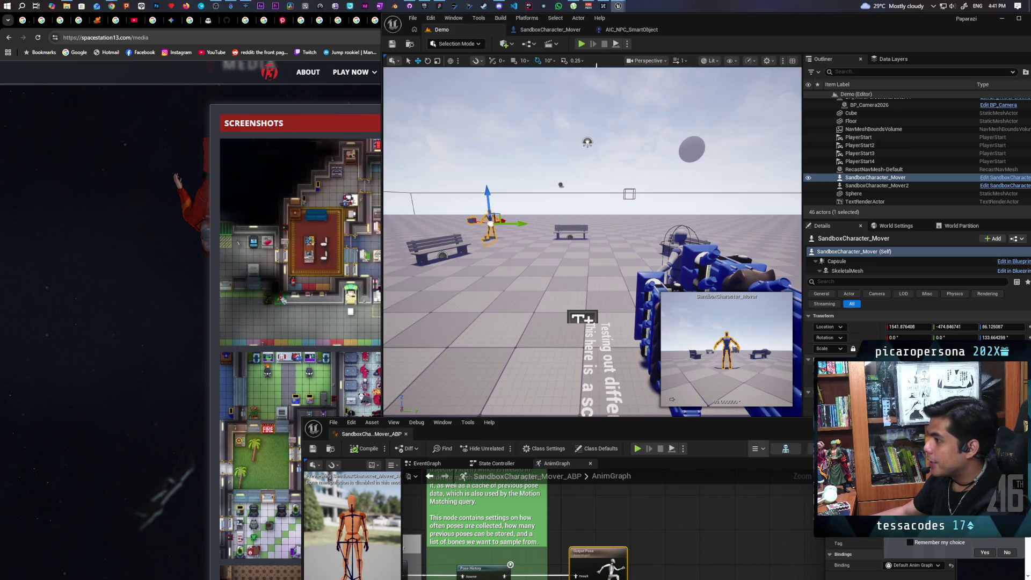
key("alt+p")
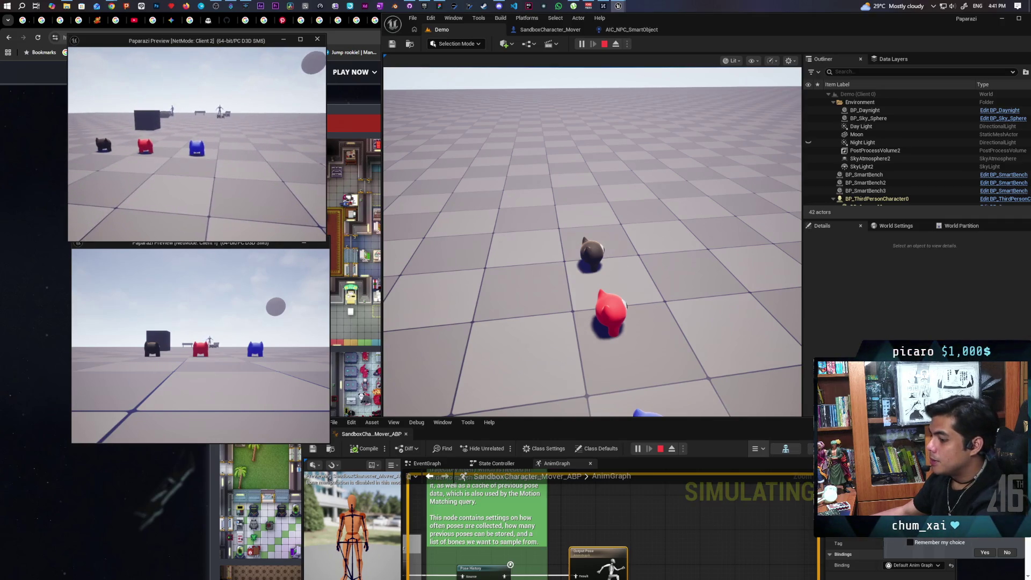
key("Escape")
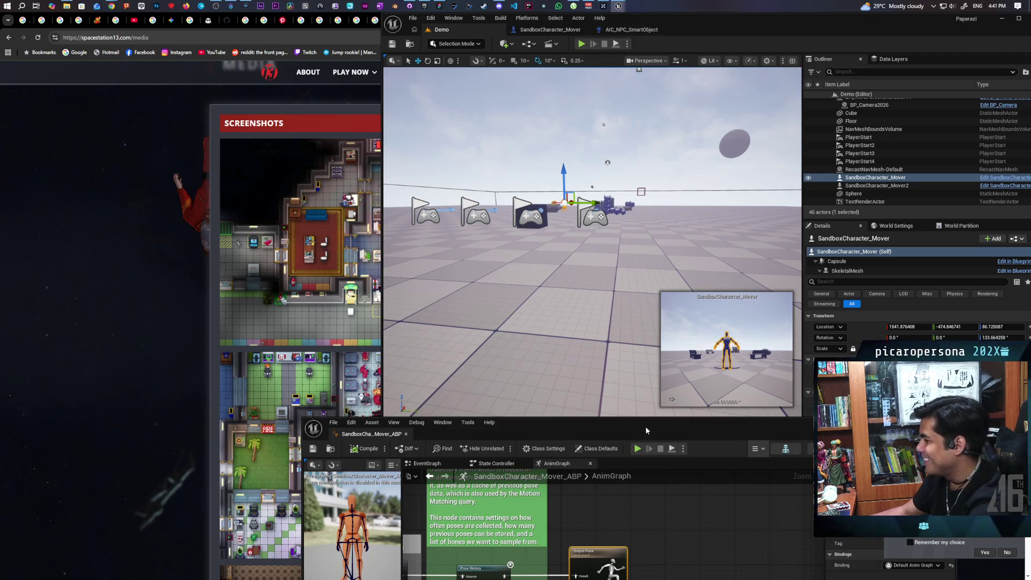
Raise the animation blueprint window higher over the level, then bring the Space Station 13 media page forward
mouse_move(648, 422)
left_mouse_down()
mouse_move(687, 280)
mouse_move(684, 222)
mouse_move(681, 263)
left_mouse_up()
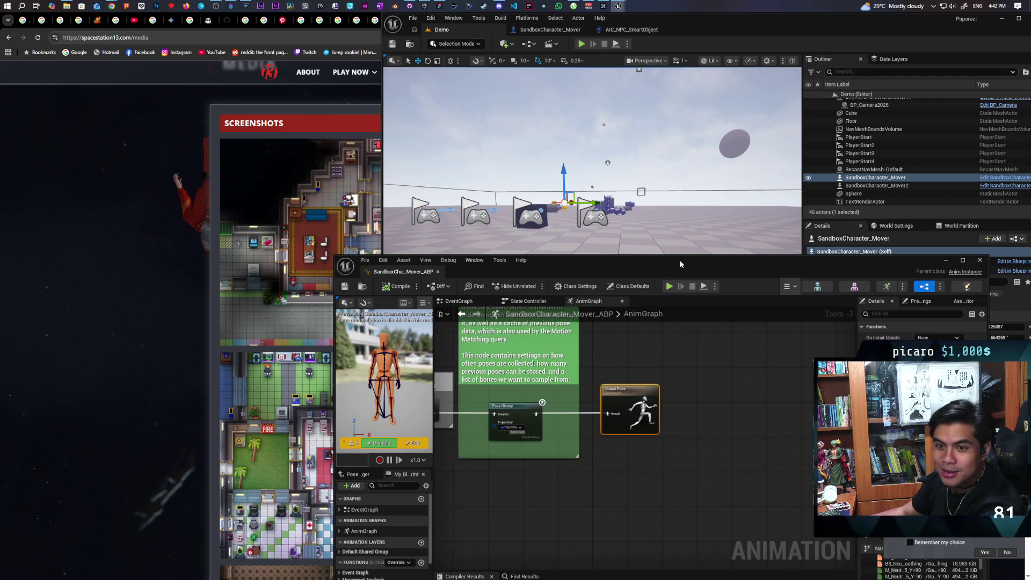
left_click_drag(681, 264, 677, 241)
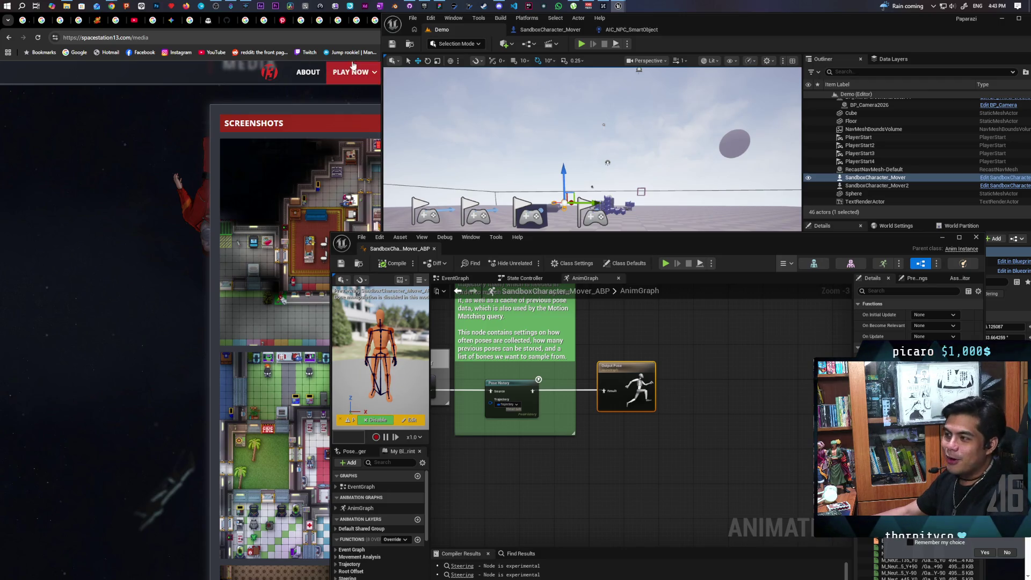
left_click(89, 112)
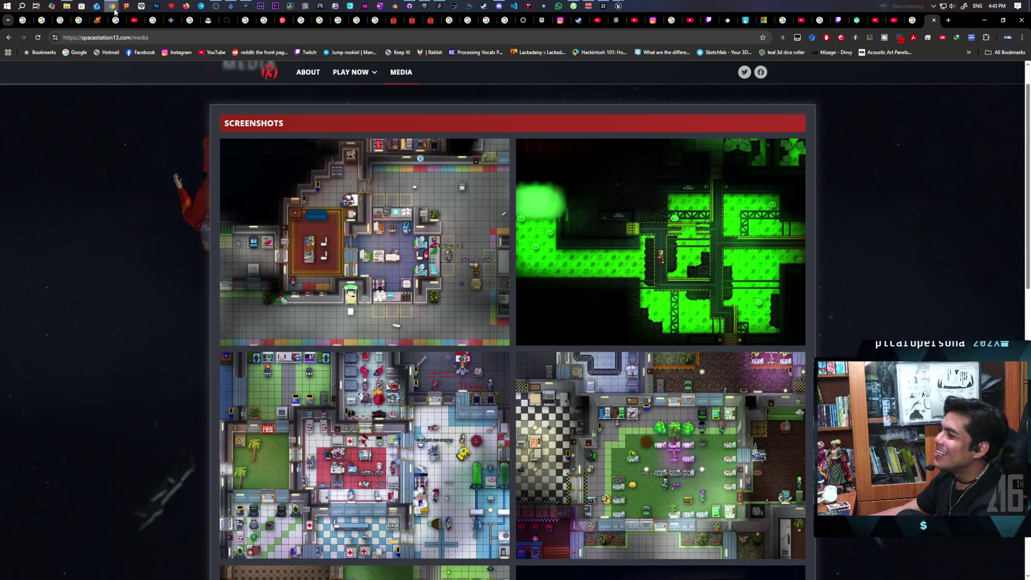
Return from Chrome to Unreal Editor and show the SandboxCharacter_Mover blueprint's EventGraph
mouse_move(114, 7)
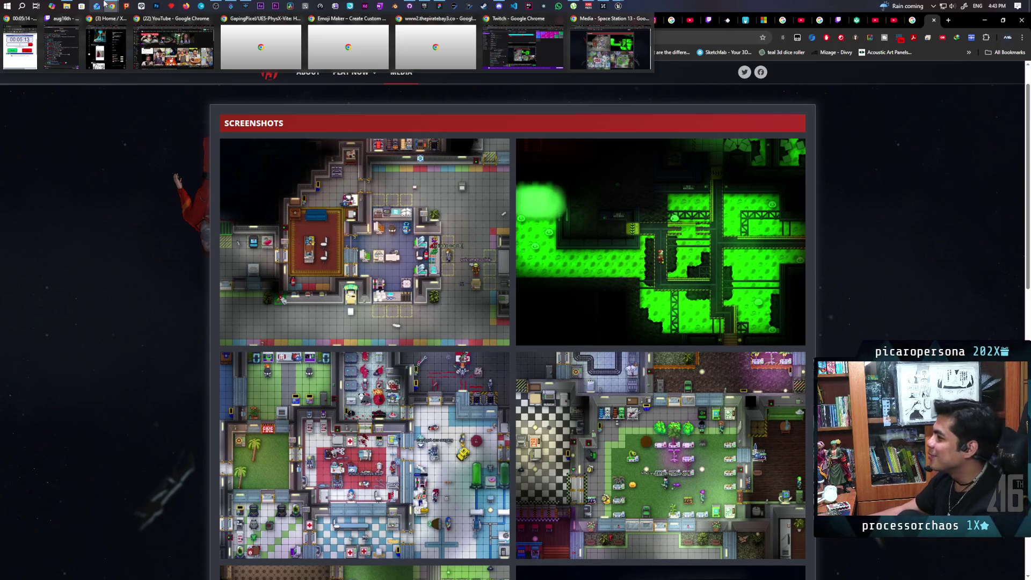
mouse_move(620, 6)
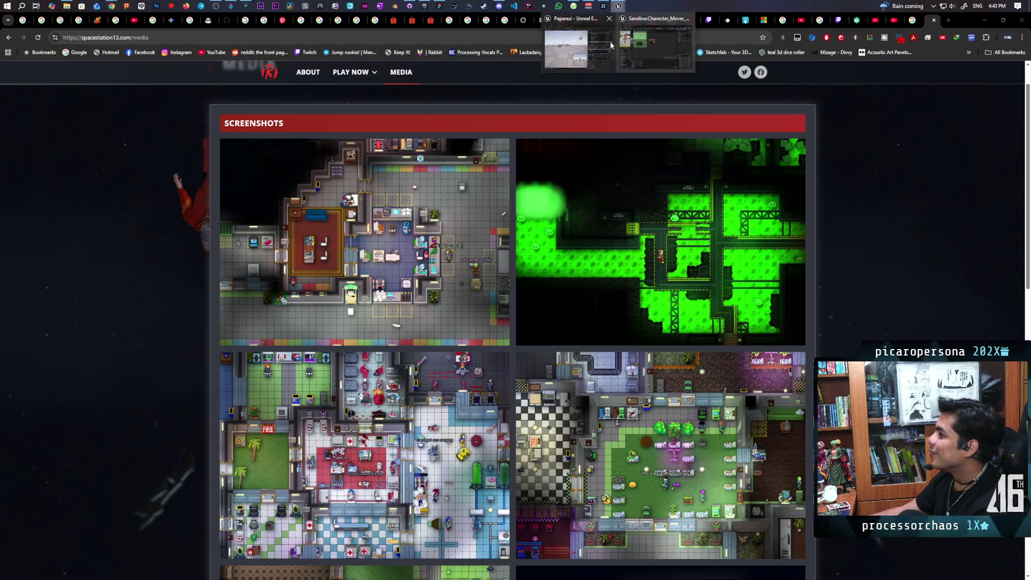
left_click(576, 33)
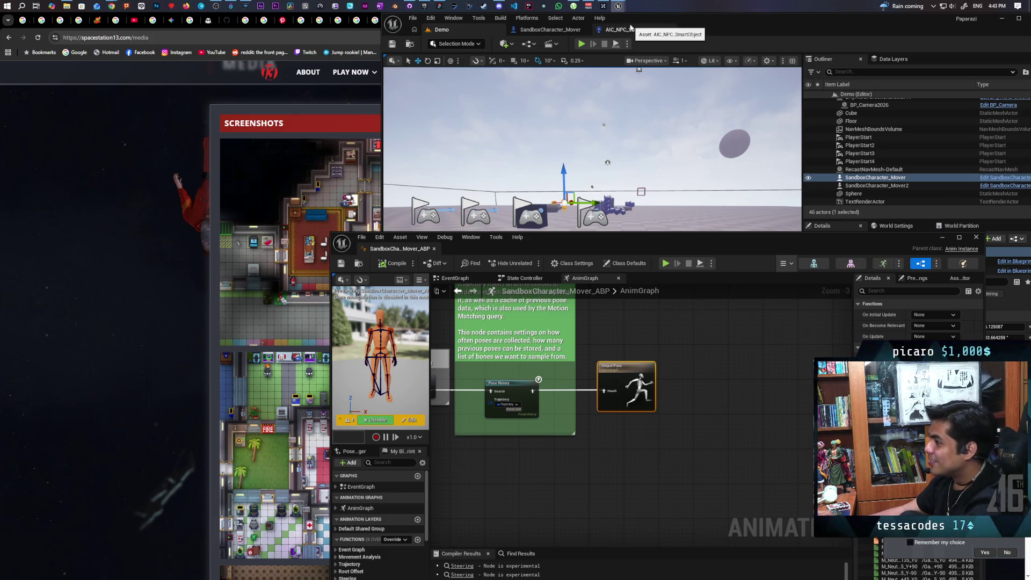
left_click(548, 30)
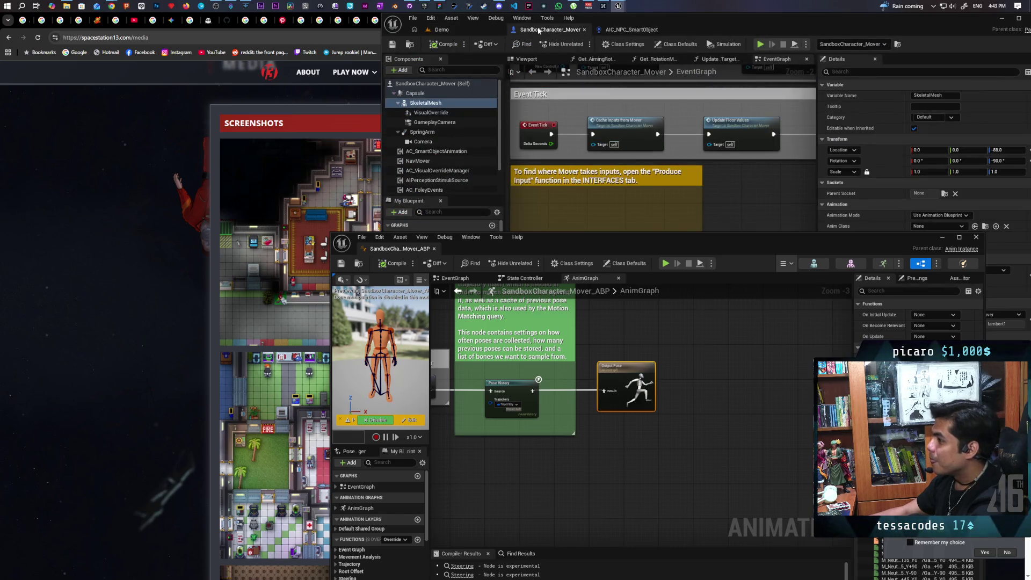
Open the AIC_NPC_SmartObject event graph and select the Branch, Is Dedicated Server and Delay nodes
left_click(632, 30)
left_click(442, 30)
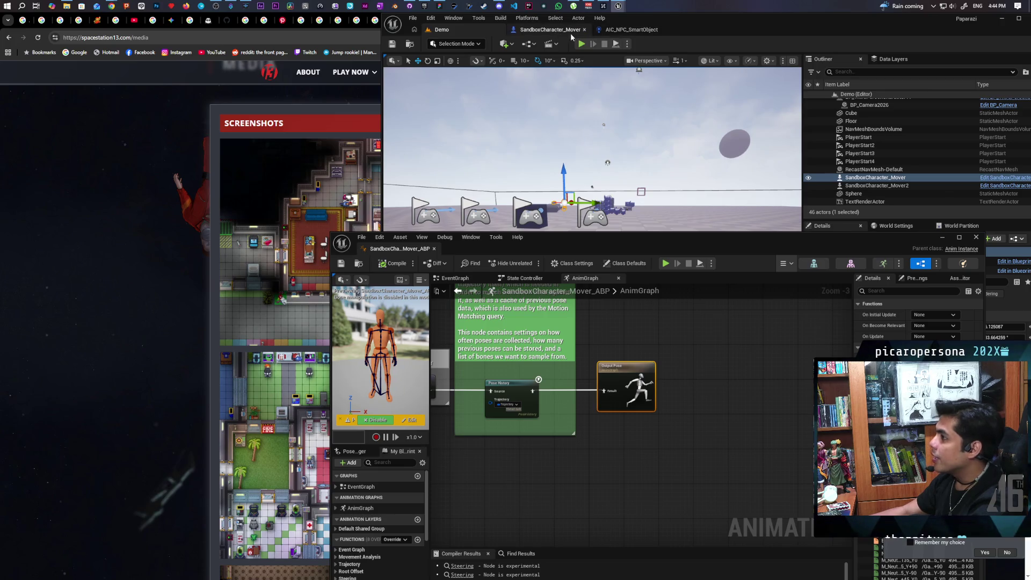
left_click(632, 30)
left_click_drag(675, 249, 675, 287)
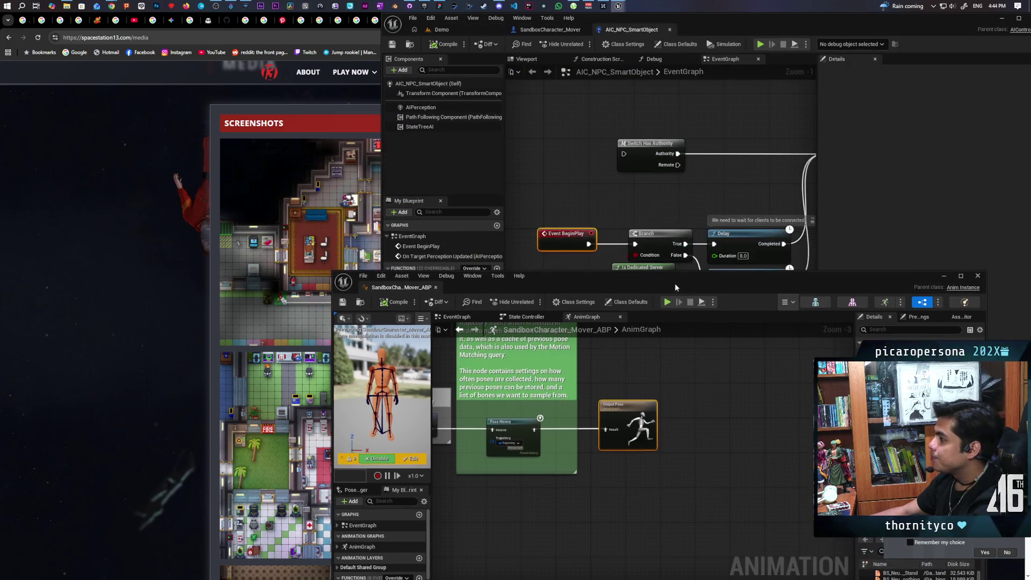
scroll(617, 199, "down", 1)
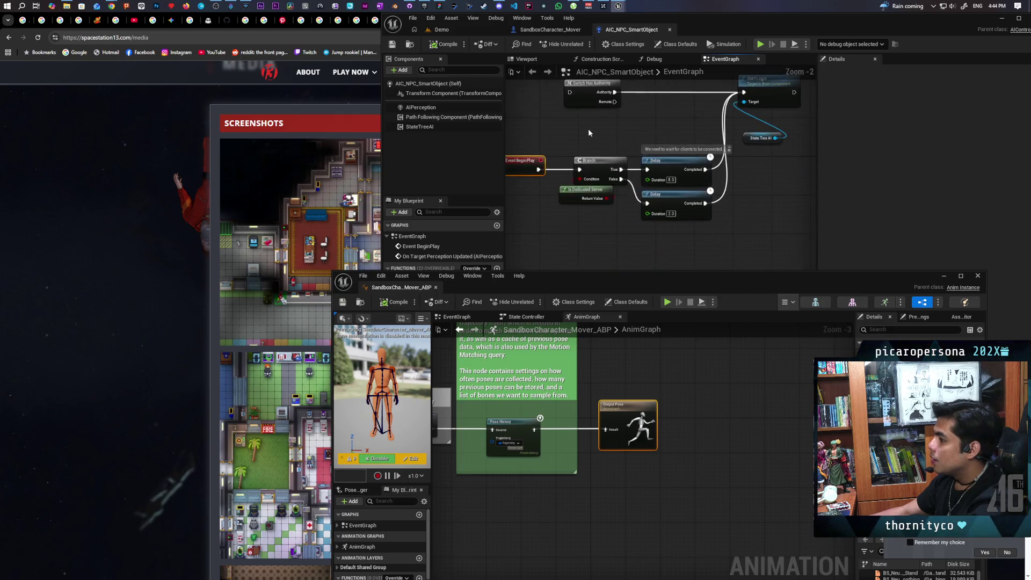
mouse_move(552, 153)
left_mouse_down()
mouse_move(669, 251)
mouse_move(724, 225)
mouse_move(715, 242)
left_mouse_up()
scroll(668, 251, "down", 2)
scroll(653, 209, "up", 2)
Move Event BeginPlay up into the top row beside Start Logic and compile the AI controller
left_click_drag(730, 142, 743, 188)
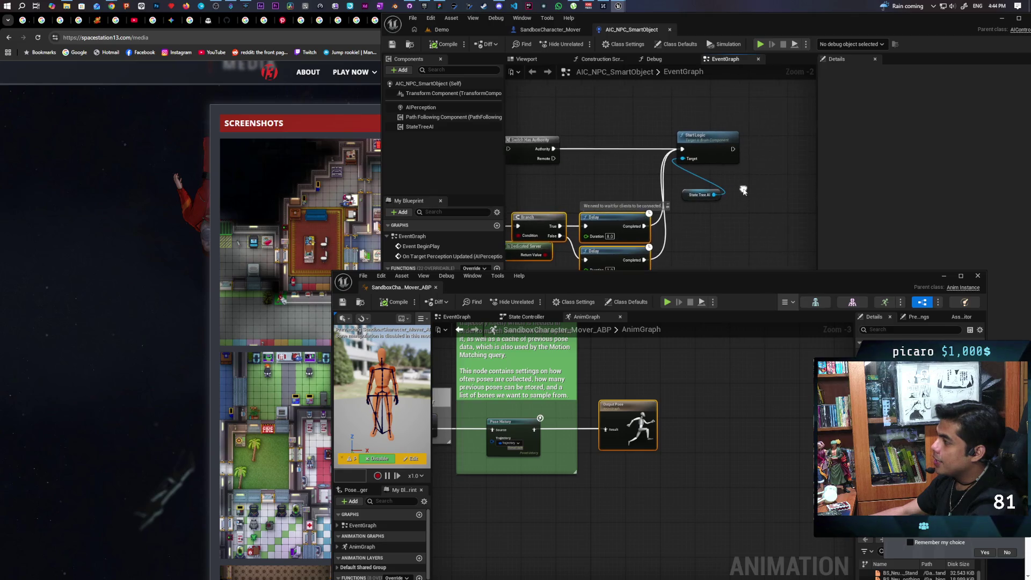
left_click_drag(750, 130, 793, 118)
left_click(746, 176)
left_click_drag(740, 227, 774, 196)
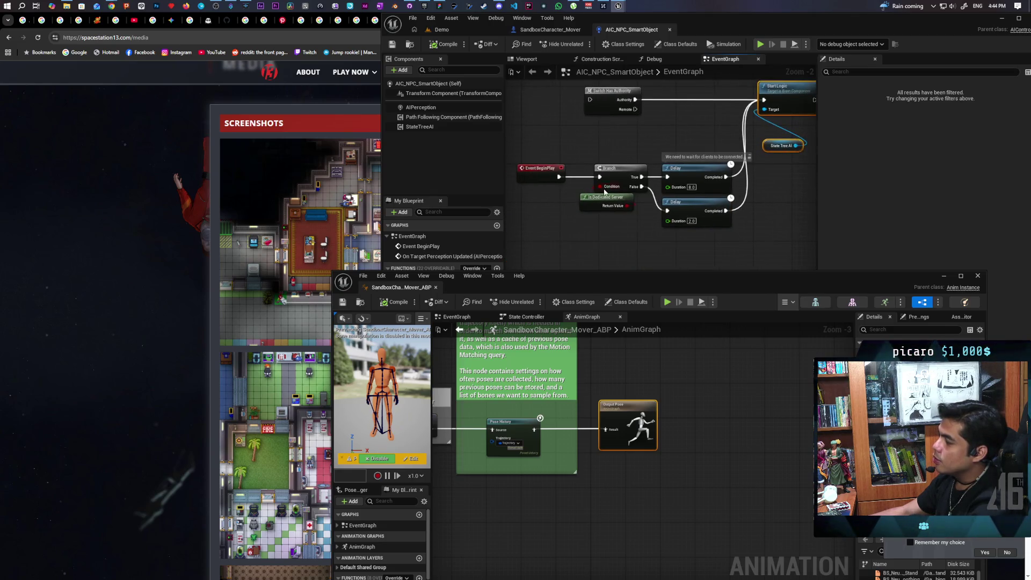
left_click(540, 172)
left_click_drag(545, 211, 552, 228)
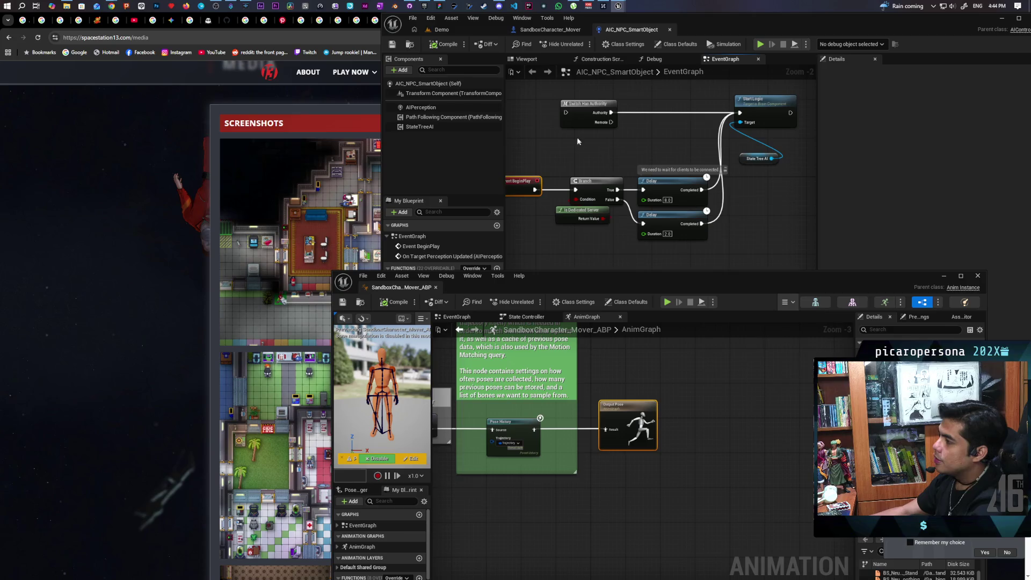
left_click_drag(609, 163, 681, 173)
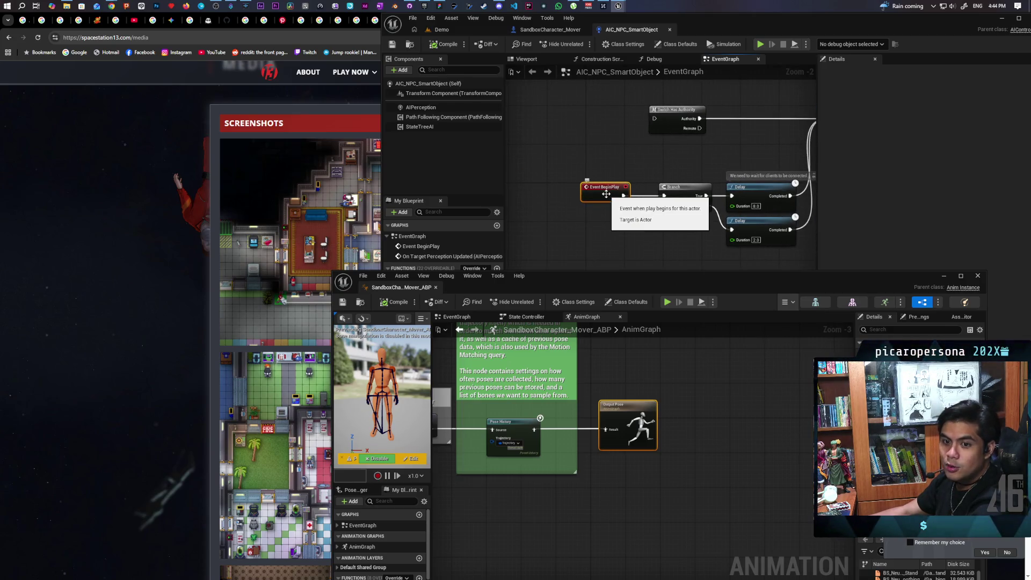
mouse_move(606, 194)
left_mouse_down()
mouse_move(598, 125)
mouse_move(655, 119)
mouse_move(594, 122)
mouse_move(563, 178)
mouse_move(530, 189)
left_mouse_up()
left_click(445, 46)
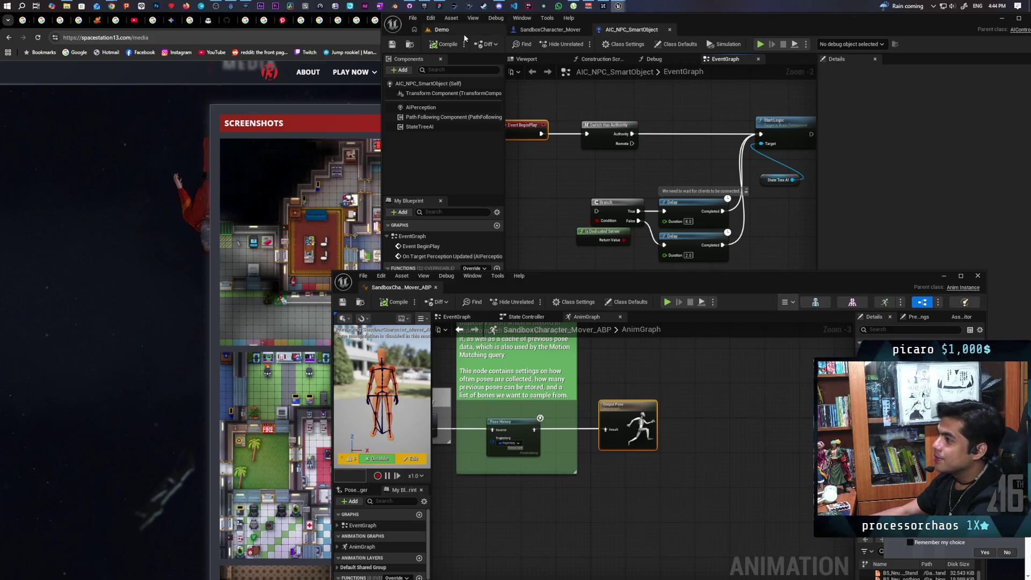
Line Switch Has Authority and the Delay up beside BeginPlay, select the row, and return to Demo
left_click_drag(598, 144, 578, 143)
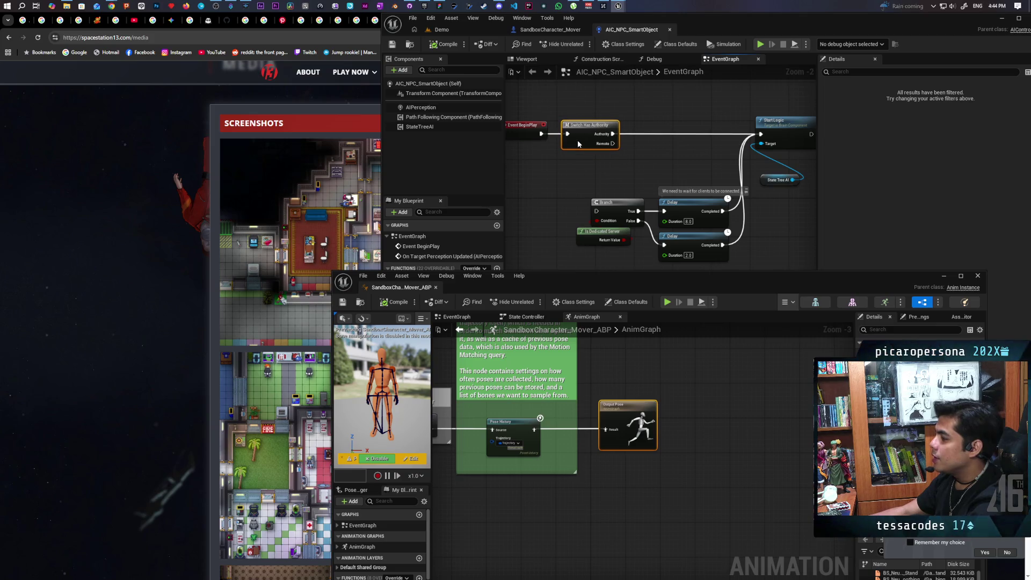
mouse_move(676, 204)
left_mouse_down()
mouse_move(658, 127)
mouse_move(640, 136)
mouse_move(669, 127)
left_mouse_up()
key("Escape")
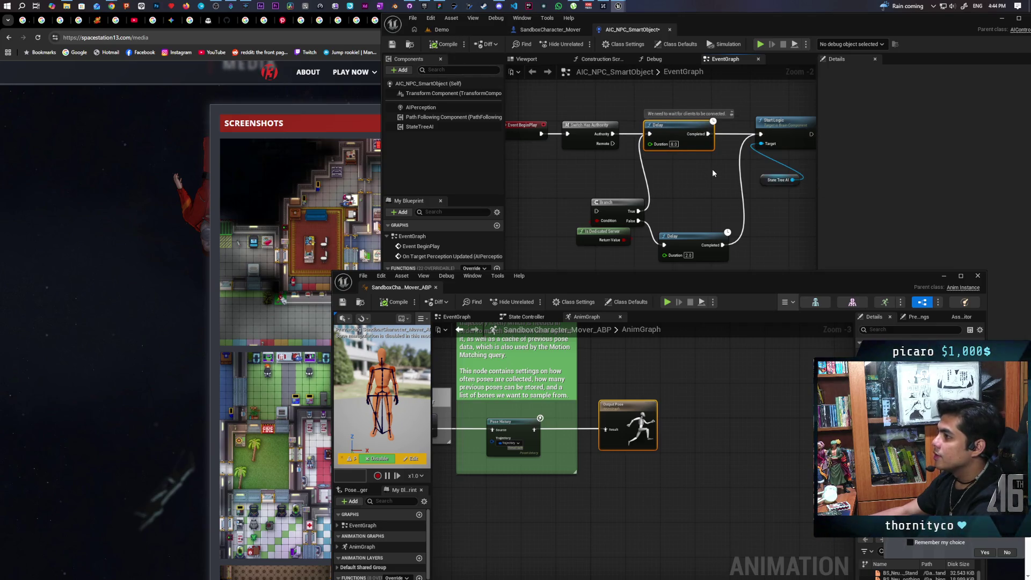
mouse_move(531, 111)
left_mouse_down()
mouse_move(775, 152)
mouse_move(758, 168)
left_mouse_up()
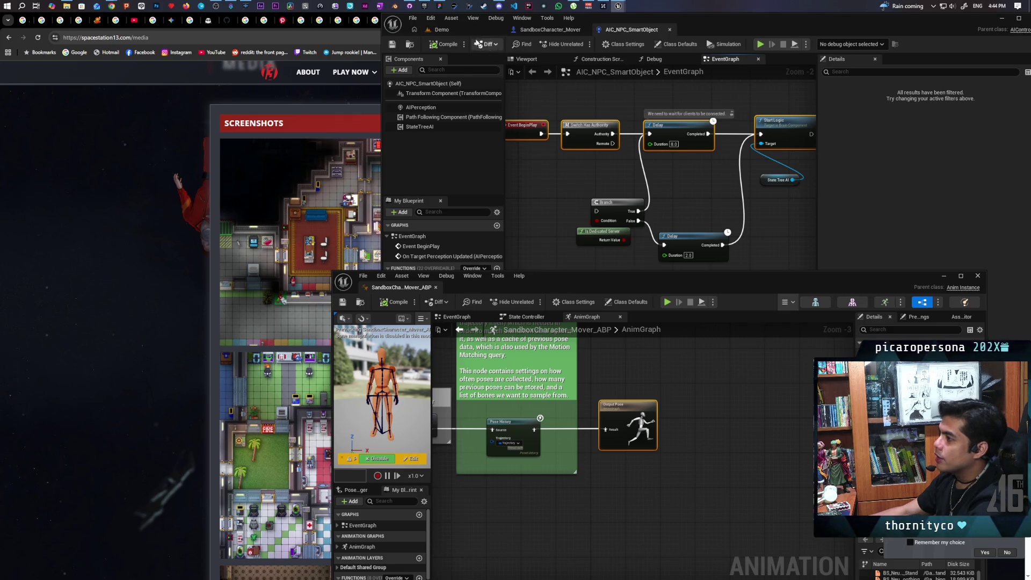
left_click(465, 31)
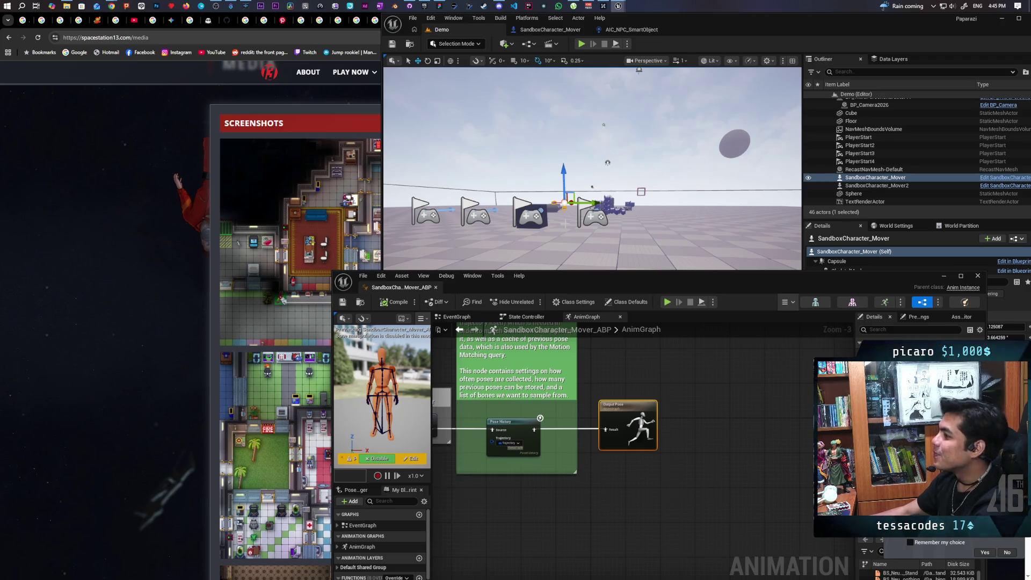
Drag the SandboxCharacter_Mover_ABP window about 70 pixels lower over the Demo viewport
left_click_drag(648, 280, 650, 317)
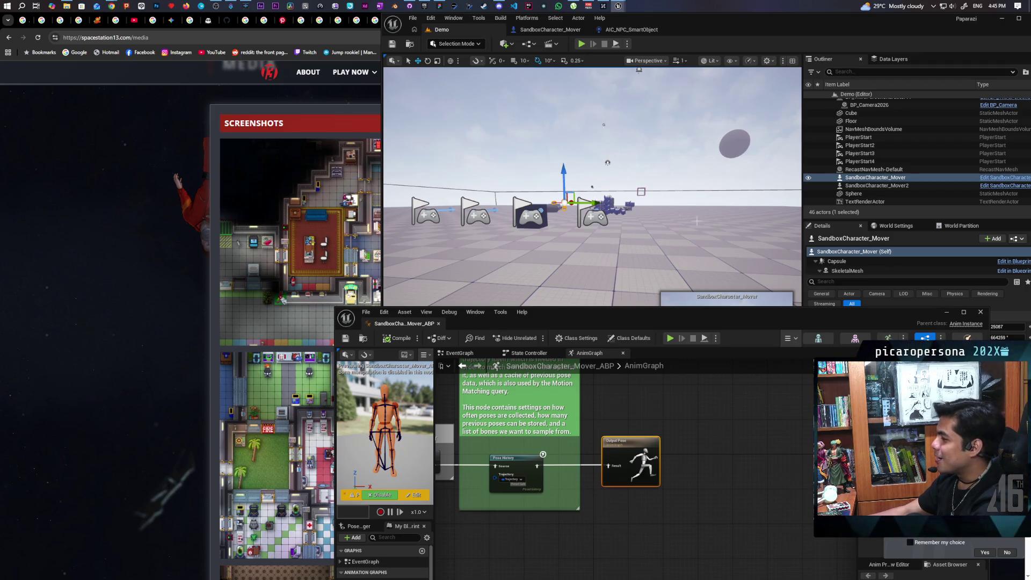
Start a two-client play test, walk the character with W toward the benches and floor text, then stop with Esc
left_click(581, 46)
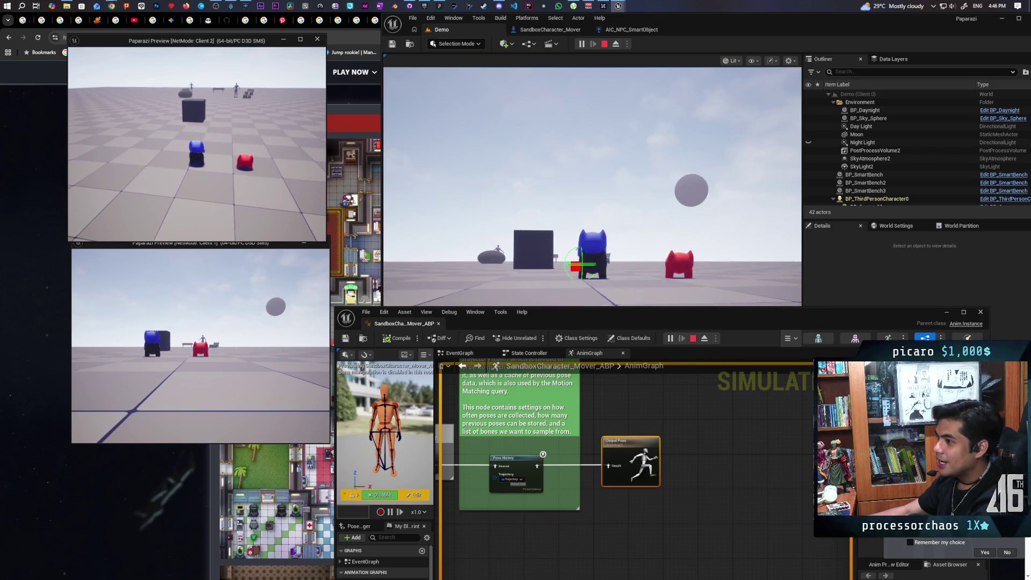
left_click(591, 182)
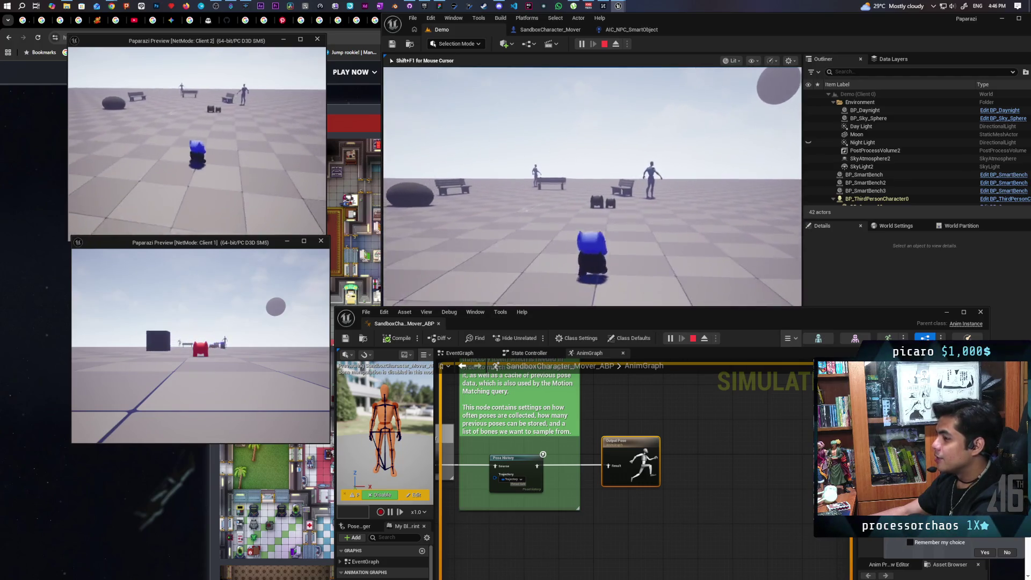
key("w")
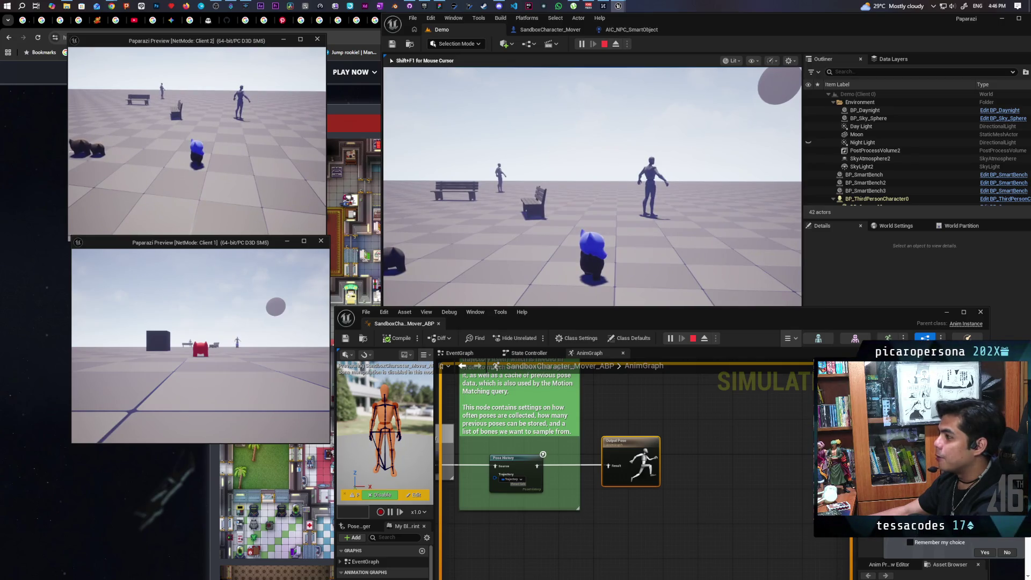
key("w")
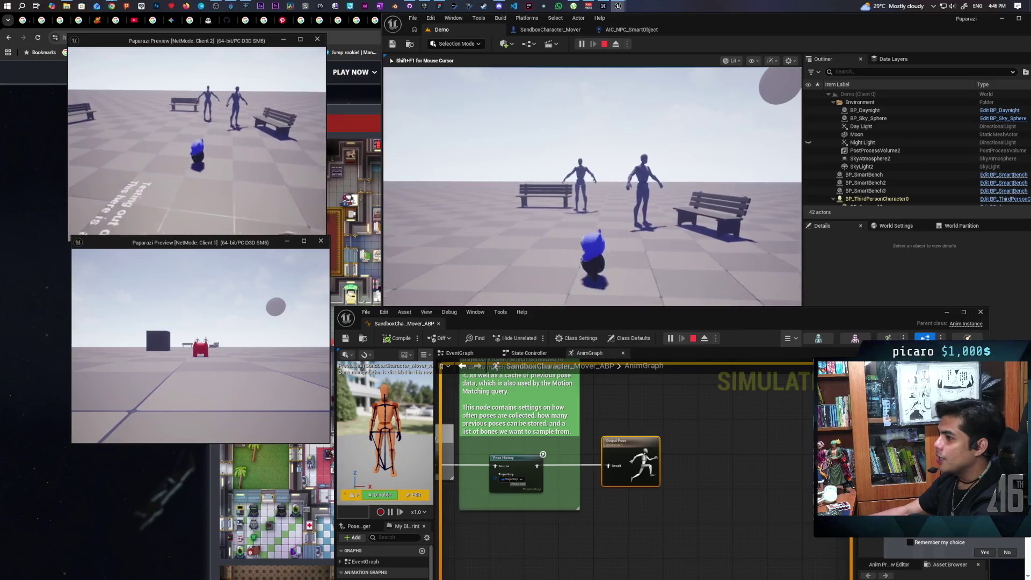
key("w")
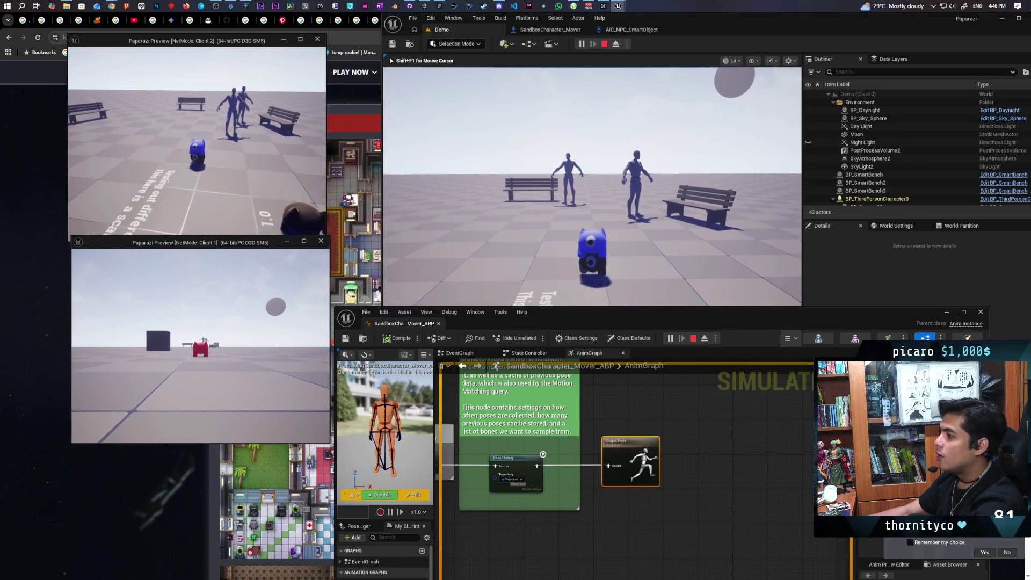
key("w")
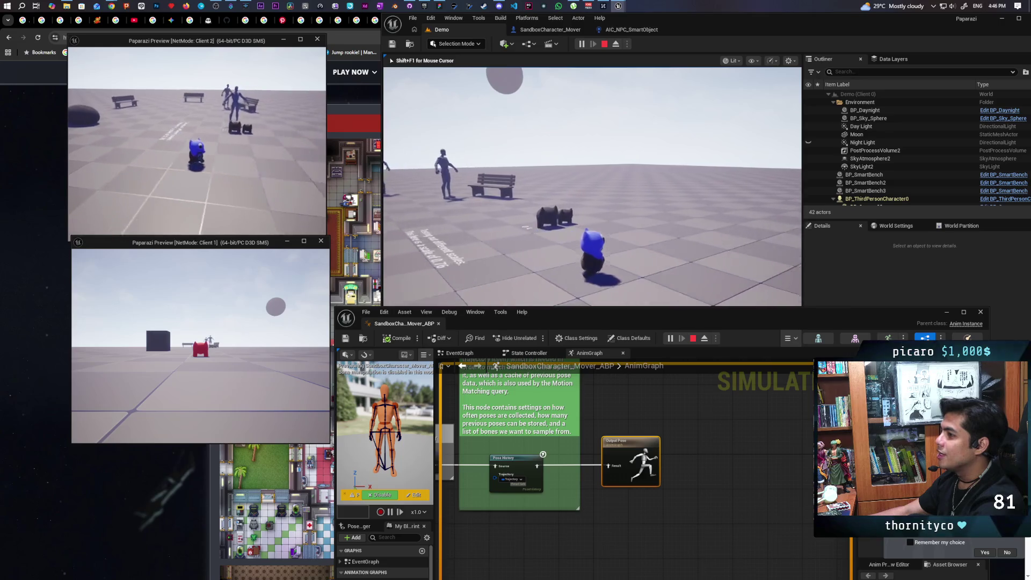
key("w")
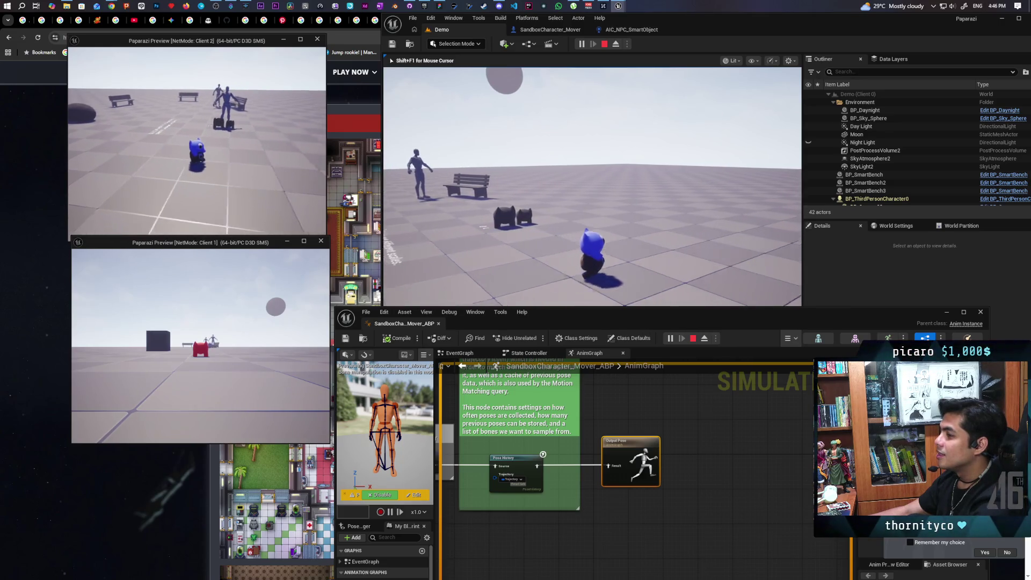
key("w")
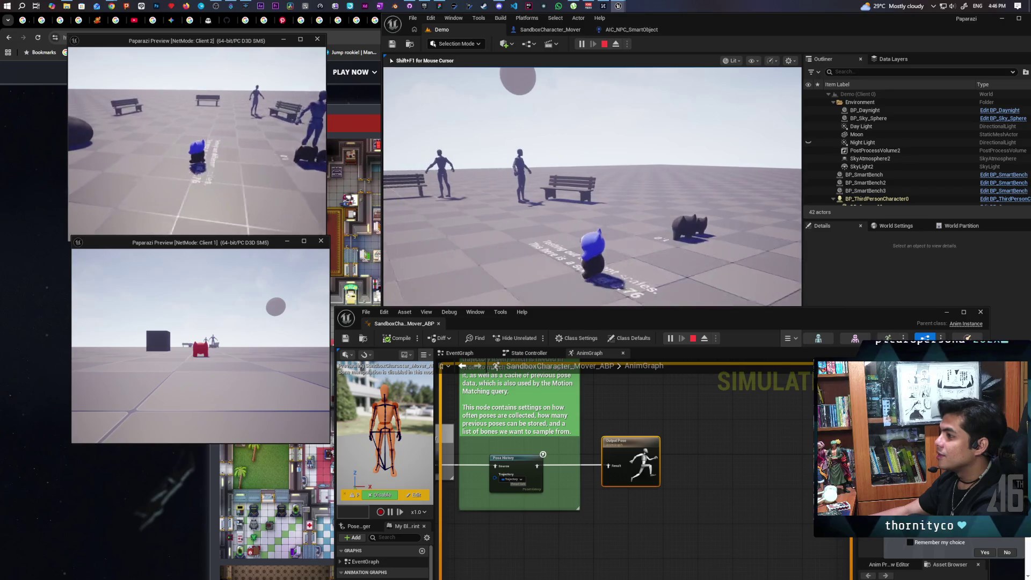
key("Escape")
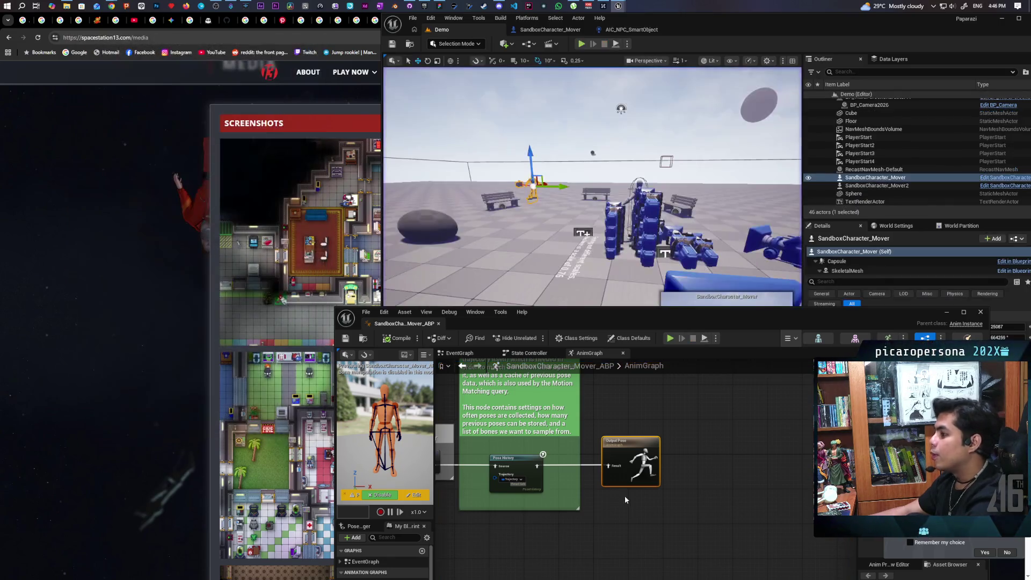
scroll(592, 500, "down", 5)
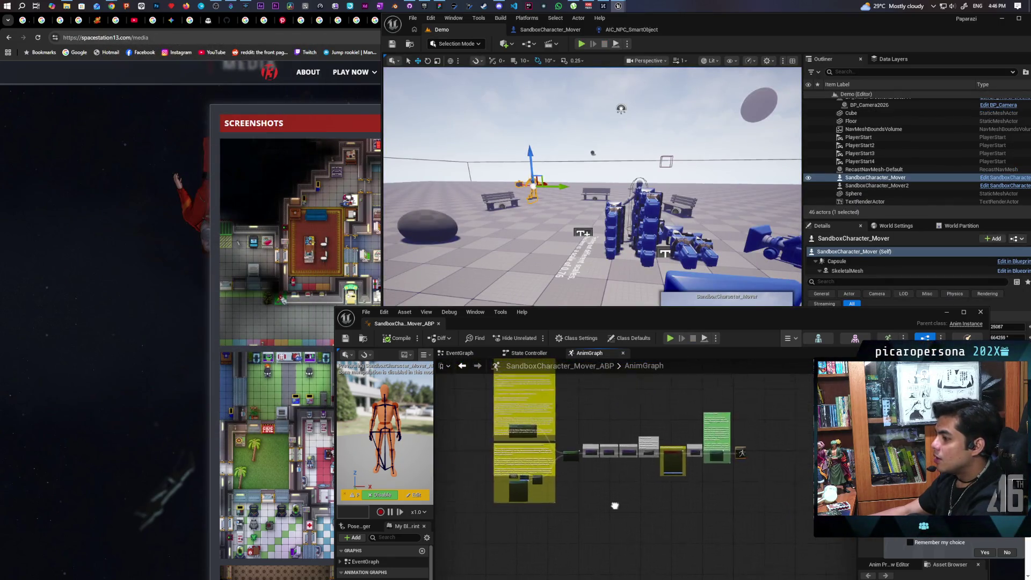
In AIC_NPC_SmartObject, widen the Chasing comment and shift On Target Perception Updated left to make room
mouse_move(612, 501)
left_mouse_down()
mouse_move(603, 486)
mouse_move(559, 495)
left_mouse_up()
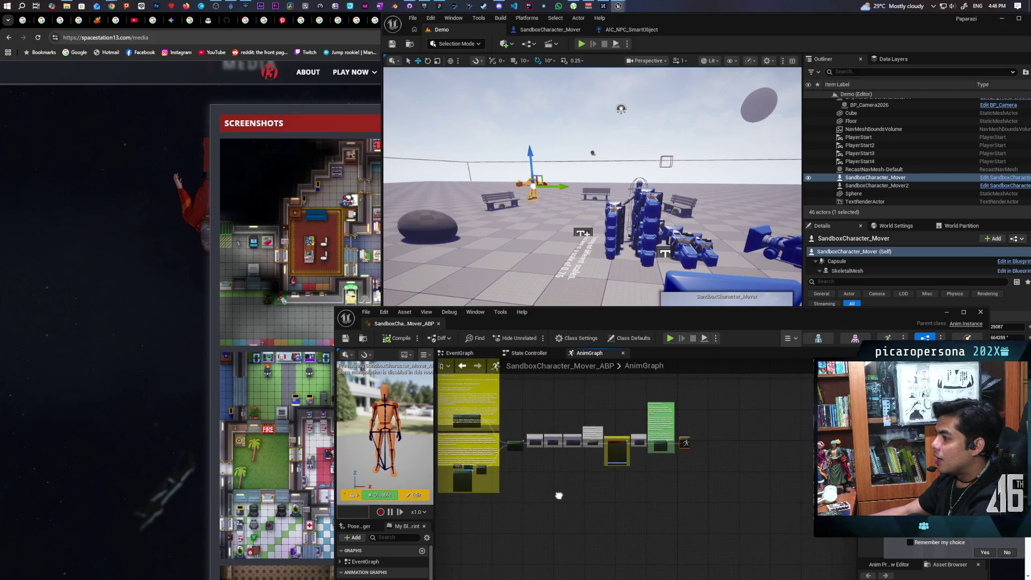
left_click(628, 29)
scroll(634, 177, "up", 4)
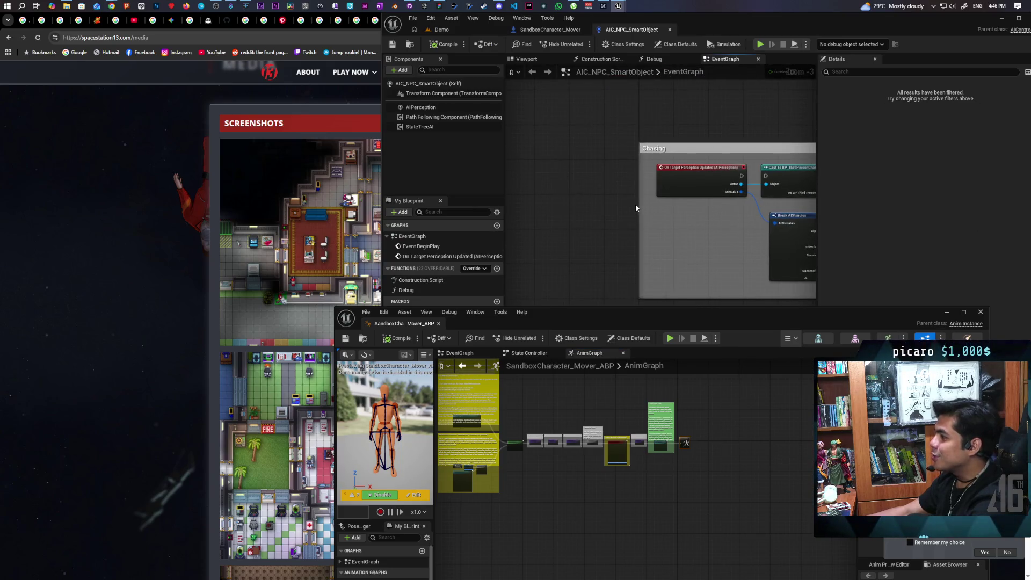
left_click_drag(640, 205, 563, 198)
mouse_move(674, 182)
left_mouse_down()
mouse_move(607, 178)
mouse_move(601, 188)
left_mouse_up()
scroll(612, 193, "down", 5)
scroll(624, 206, "up", 8)
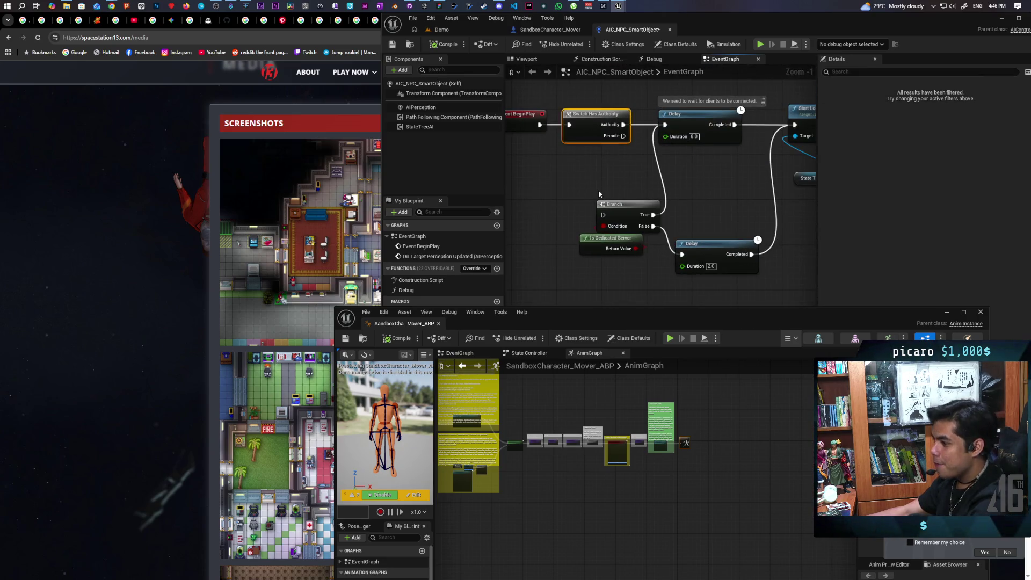
left_click_drag(598, 189, 636, 34)
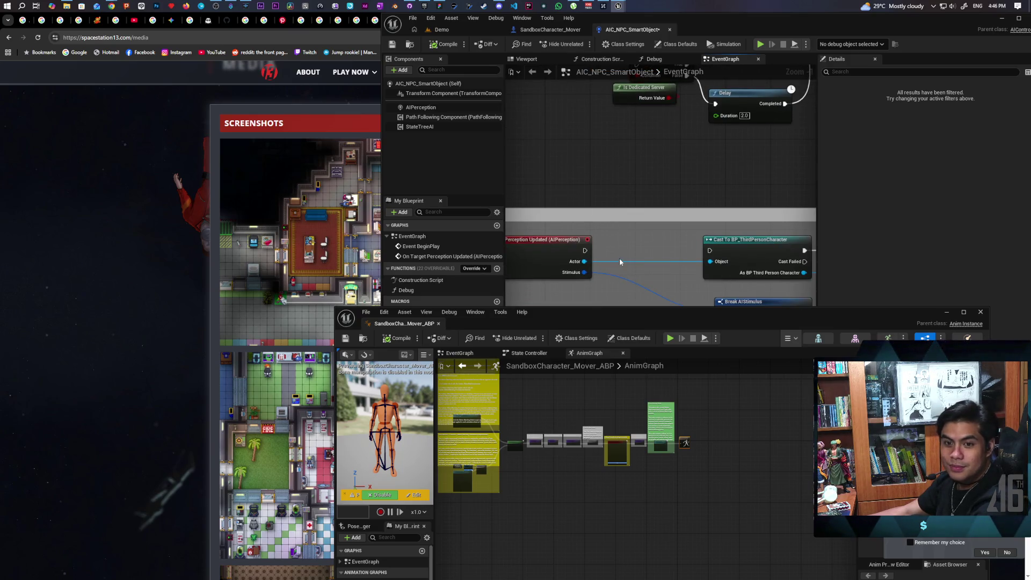
scroll(620, 261, "down", 2)
scroll(618, 256, "up", 2)
Insert a Switch Has Authority node between On Target Perception Updated and the Cast
key("ctrl+v")
left_click_drag(623, 236, 598, 234)
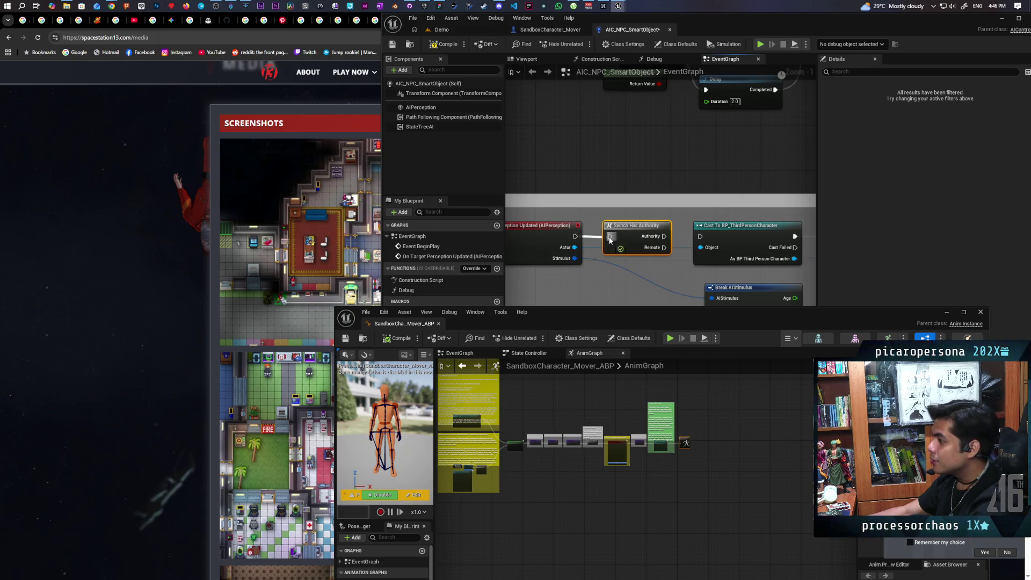
left_click_drag(631, 281, 684, 278)
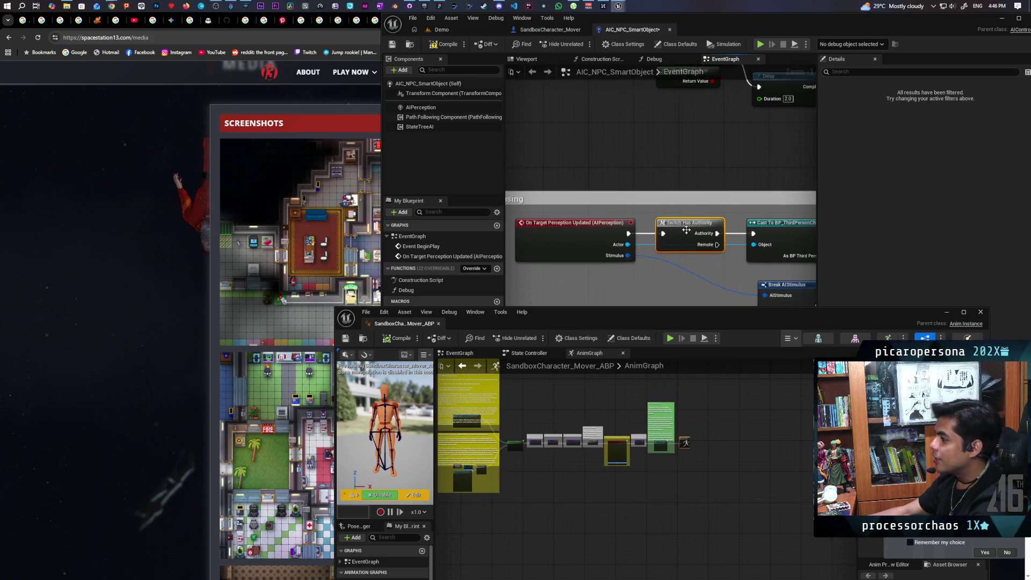
left_click(595, 304)
Compile and save AIC_NPC_SmartObject, then return to the Demo level
left_click(434, 47)
key("ctrl+s")
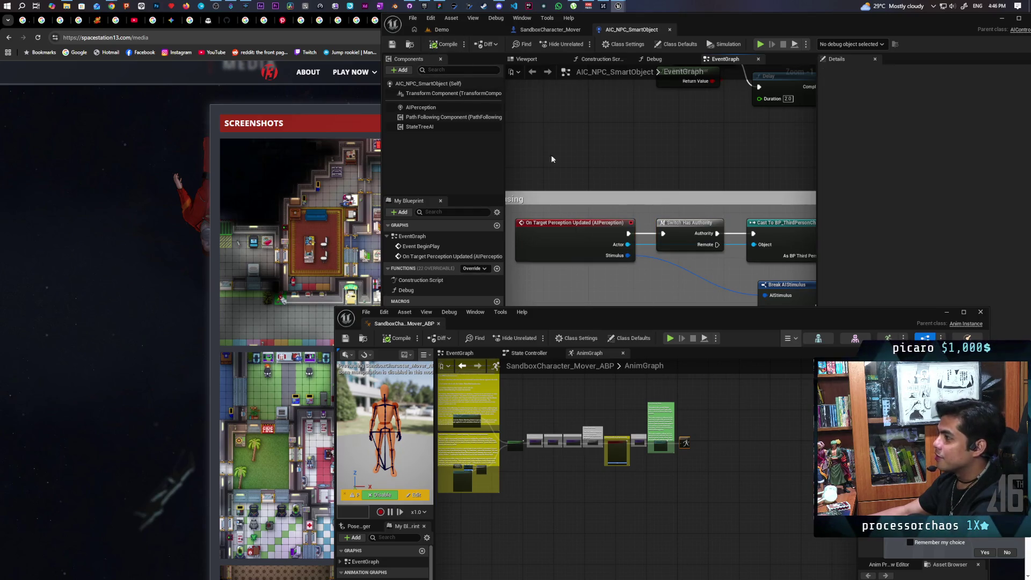
left_click(466, 29)
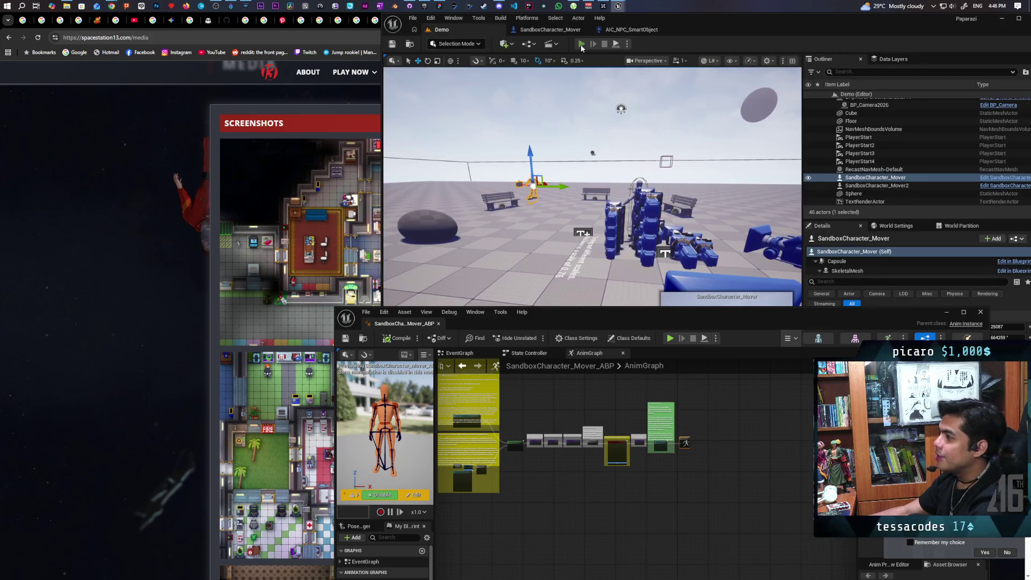
Start the two-client multiplayer play session and take control of the main view's character
left_click(581, 44)
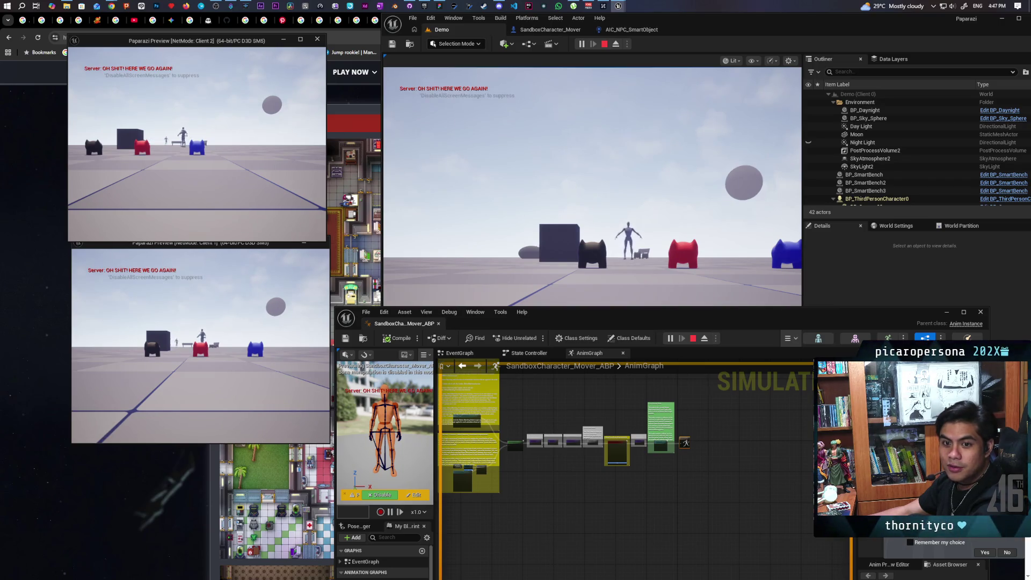
left_click(502, 189)
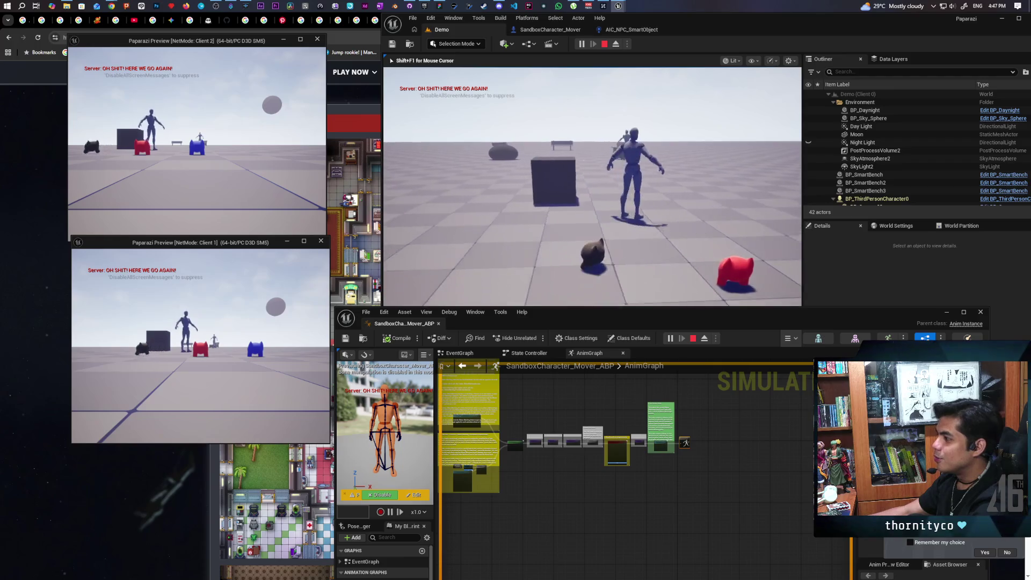
key("shift+F1")
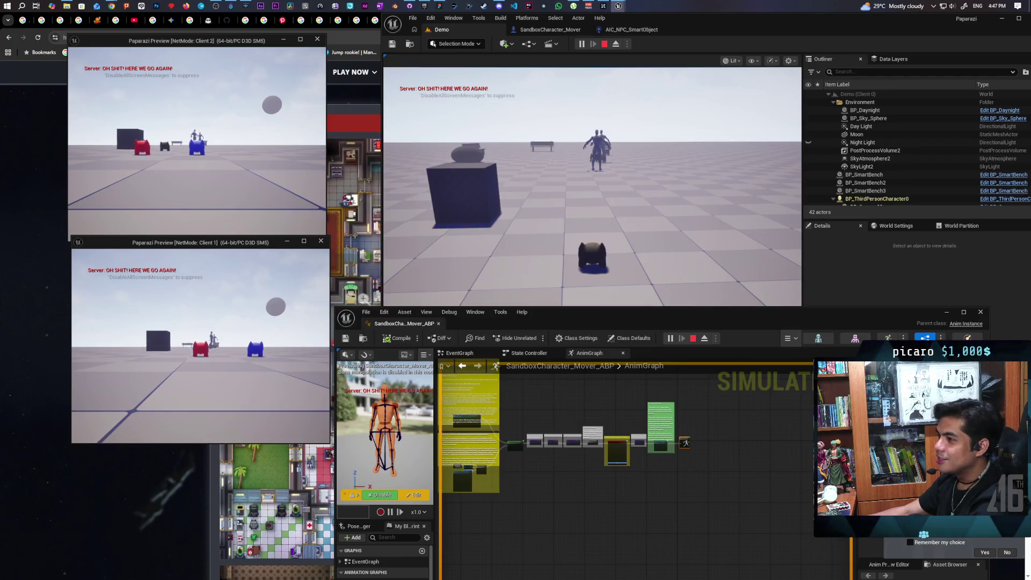
Walk the main view's character forward toward the benches and NPCs
left_click(196, 161)
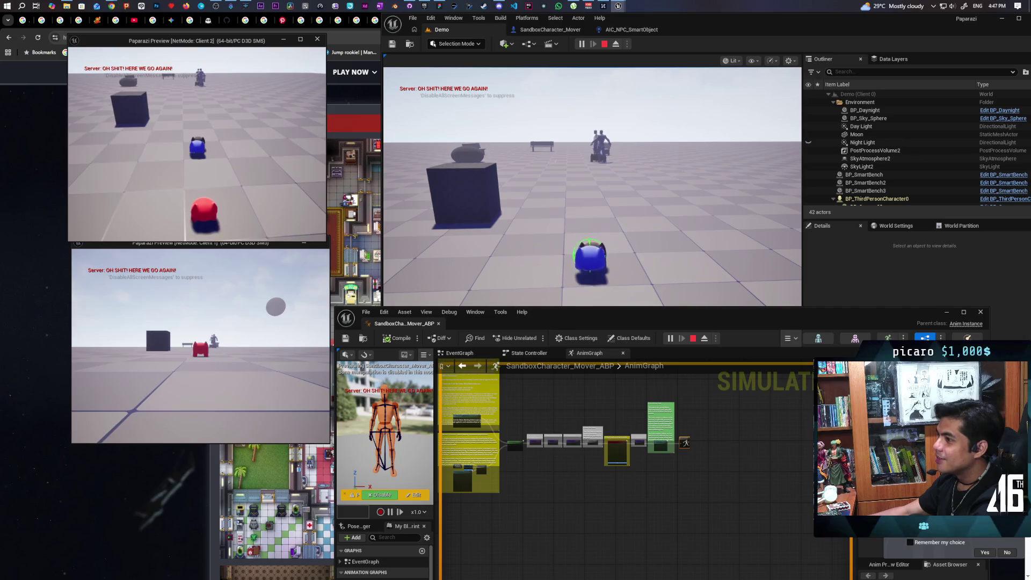
left_click(593, 187)
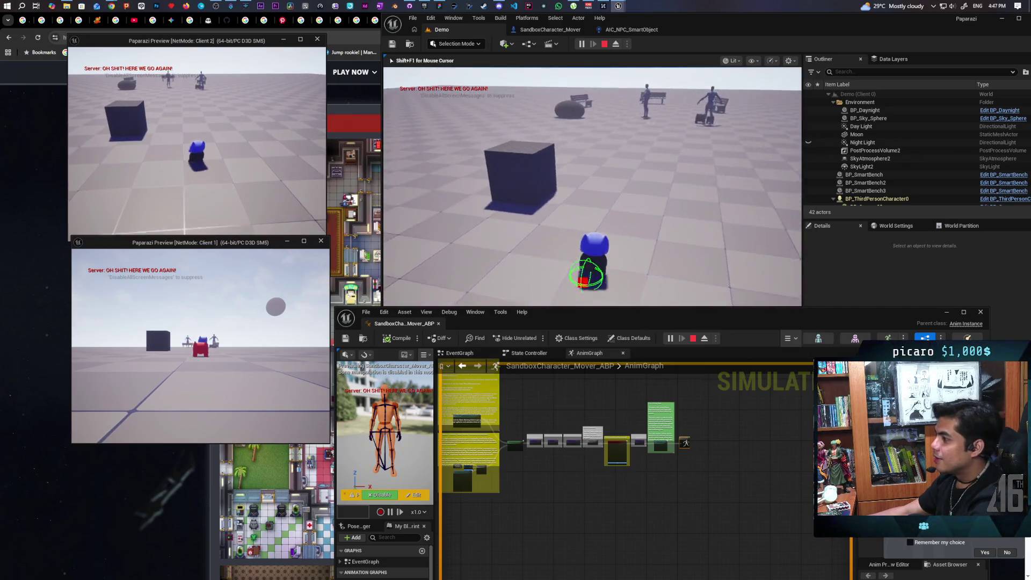
key("w")
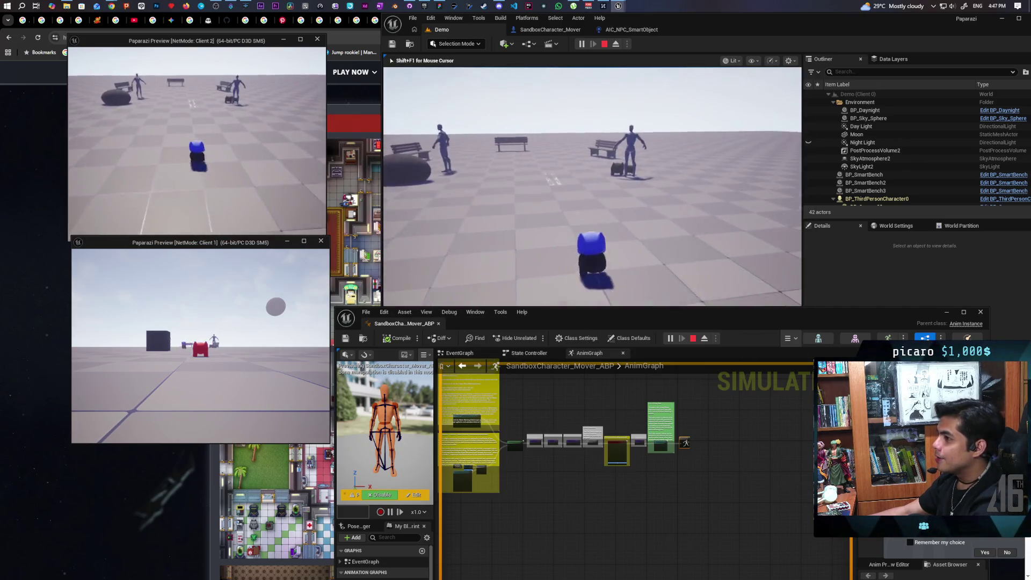
key("w")
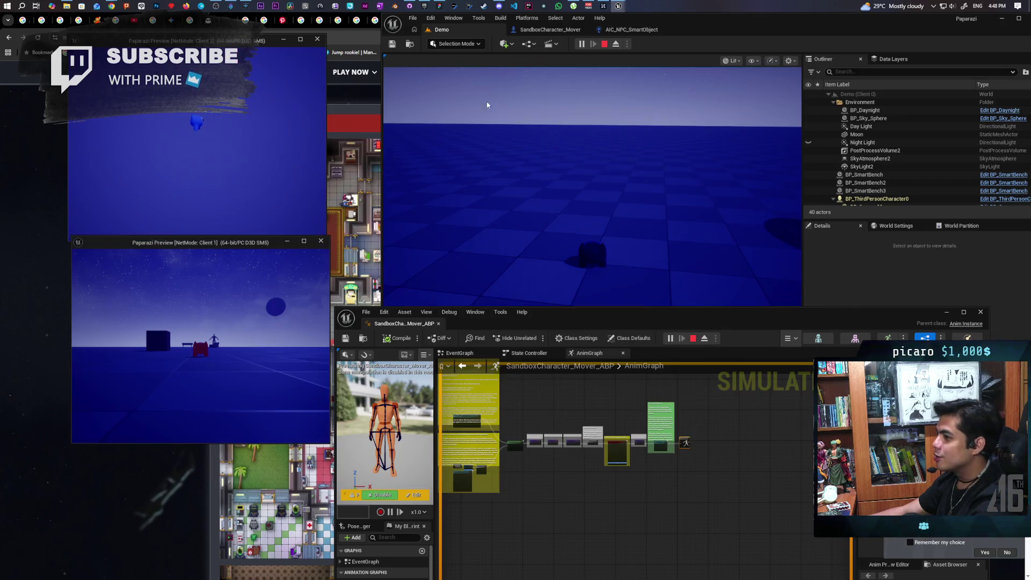
left_click(488, 103)
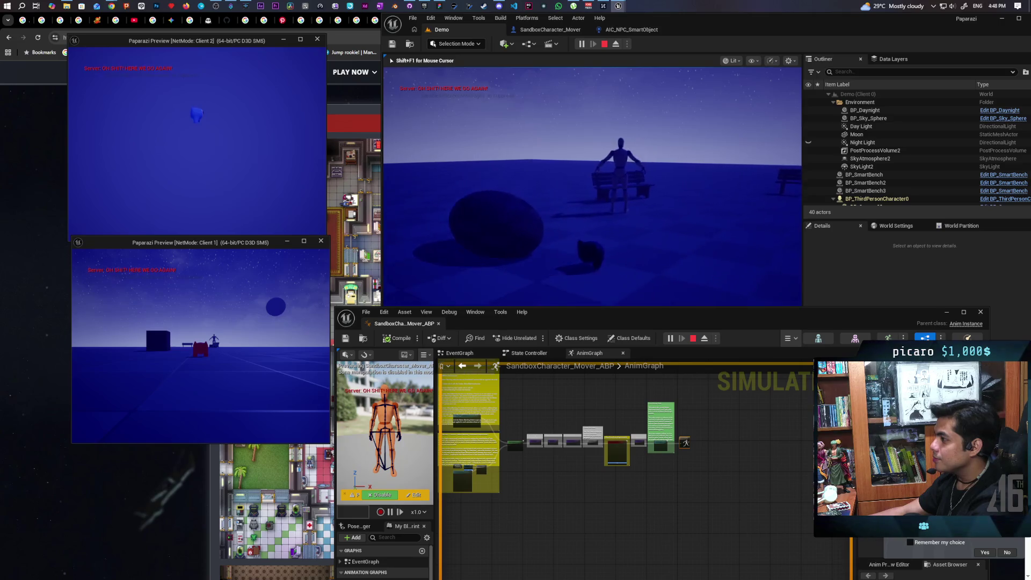
Walk the character toward the bench, stop the play session, and launch a new one
key("w")
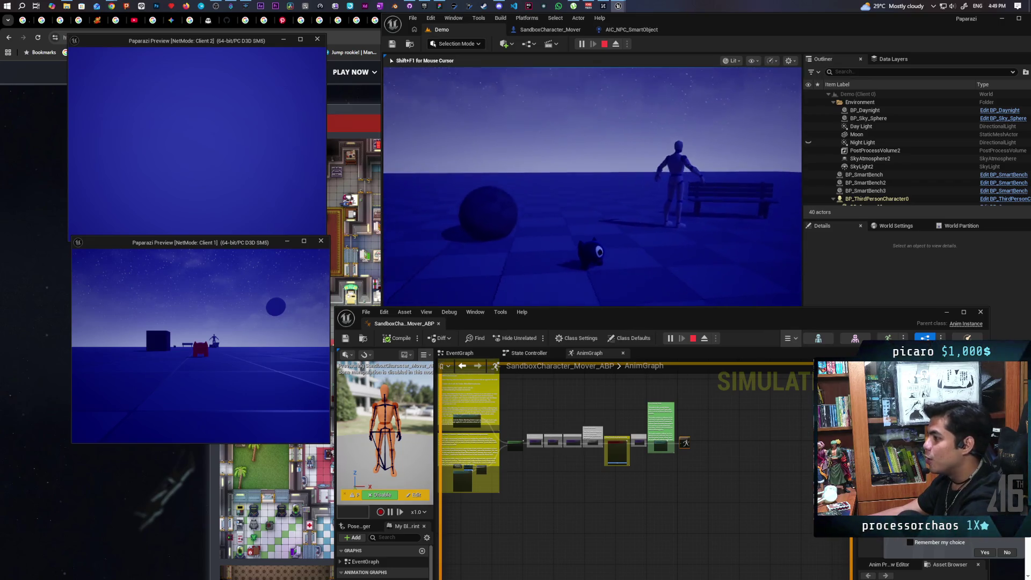
key("Escape")
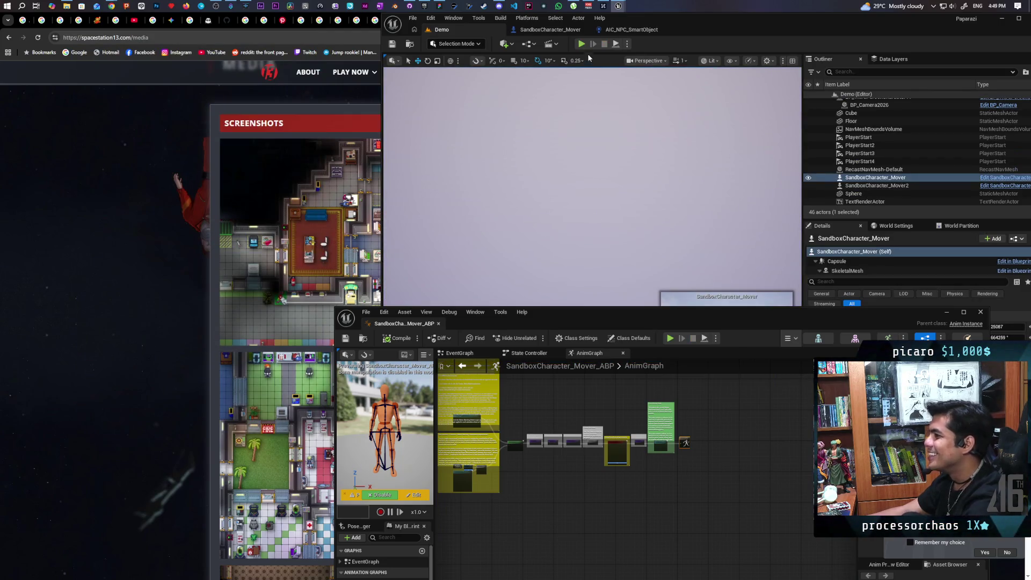
left_click(582, 43)
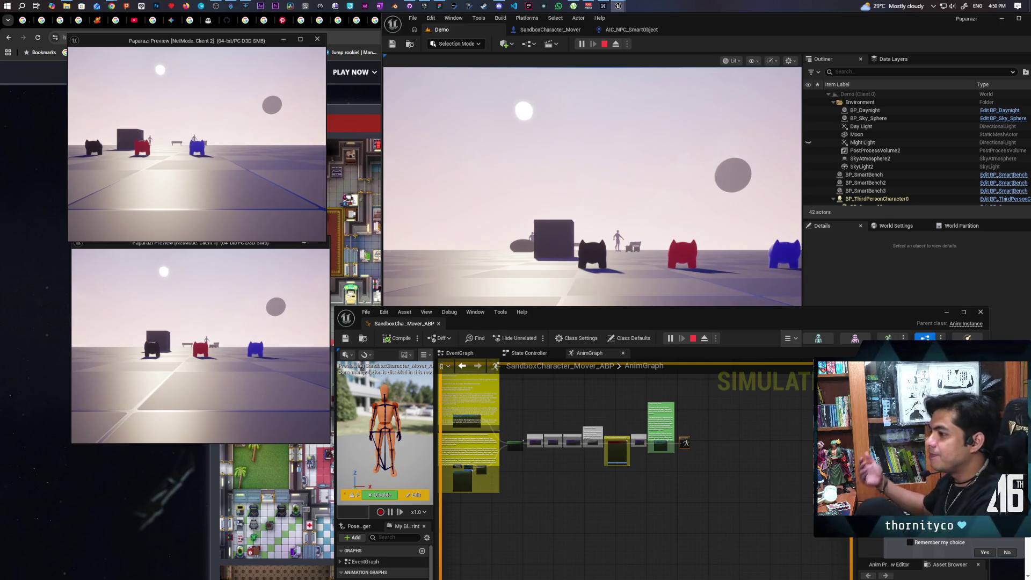
Capture the mouse in the main viewport of the restarted two-client session
left_click(591, 188)
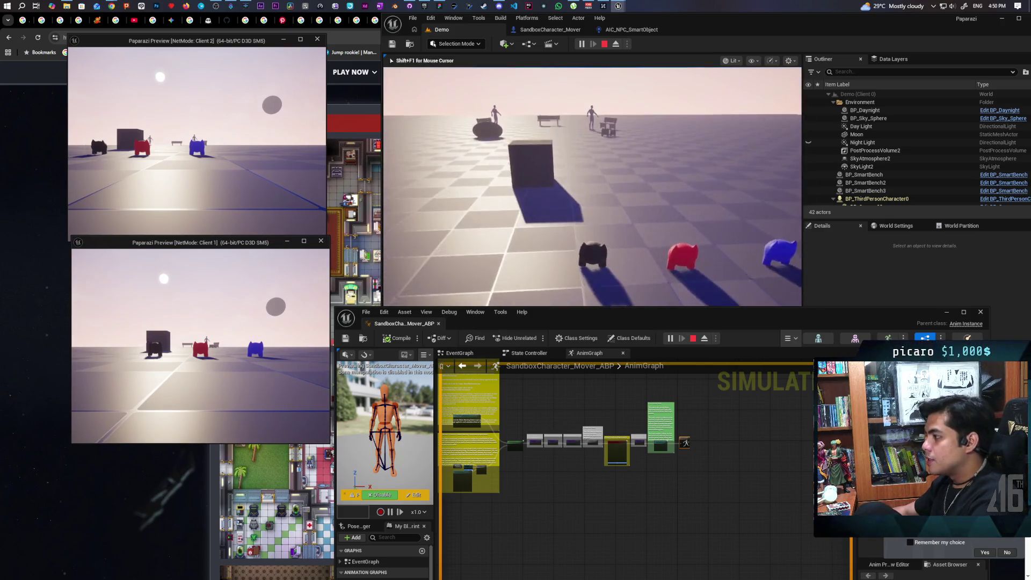
Walk the main view's character past the cube toward the benches and figures
key("w")
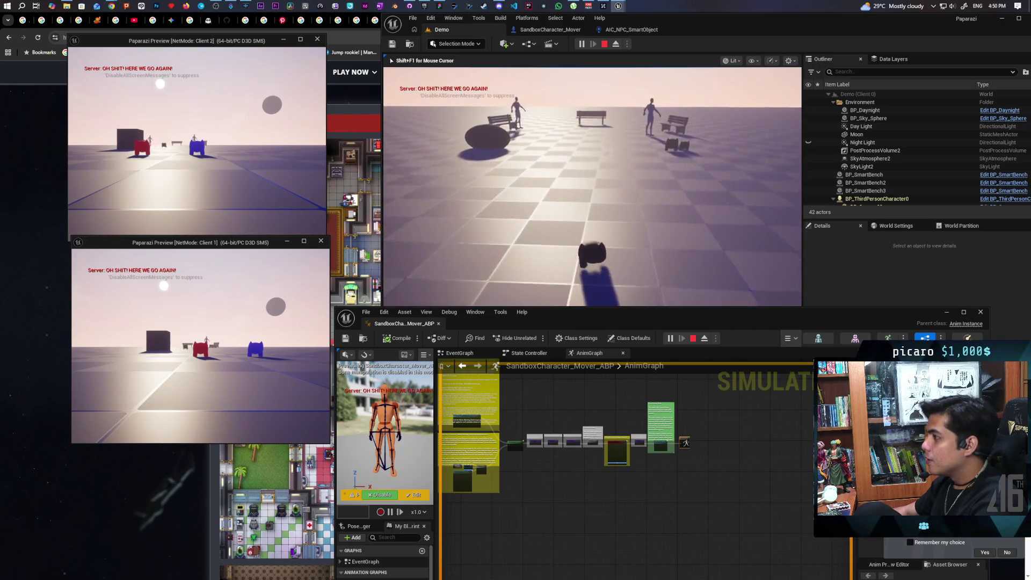
key("w")
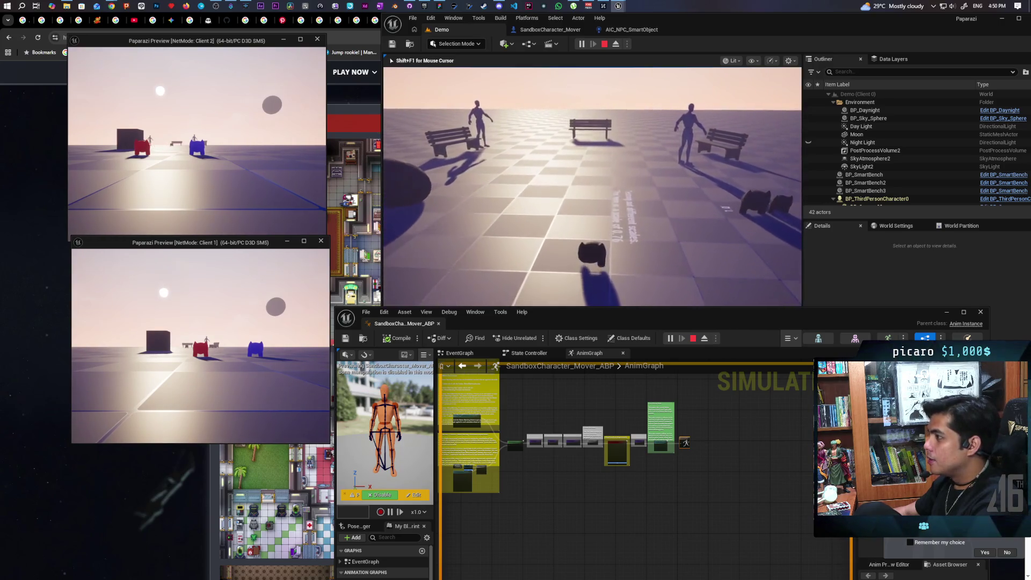
key("w")
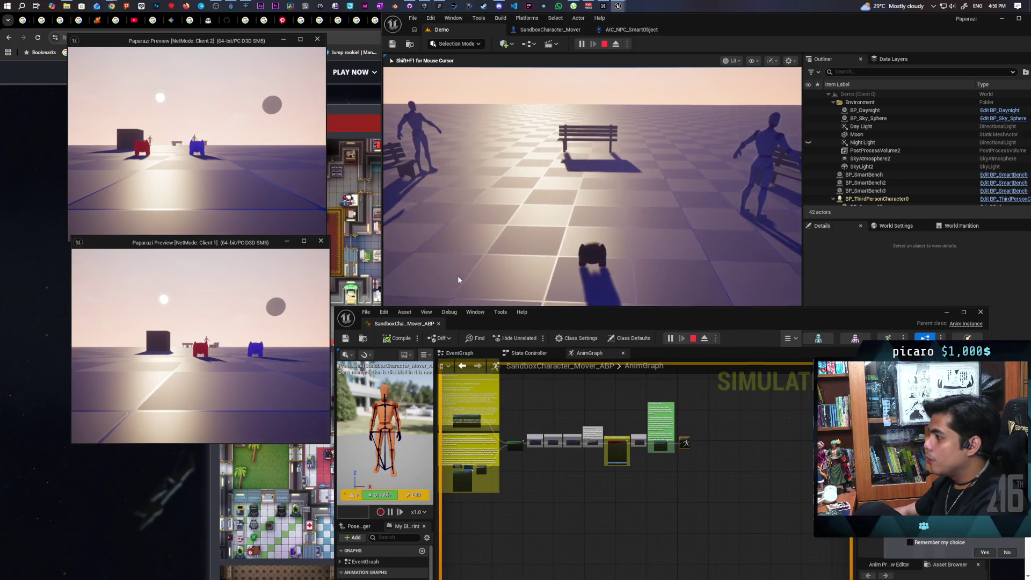
In Client 2, turn and walk the blue character forward toward the benches and sun
left_click(230, 169)
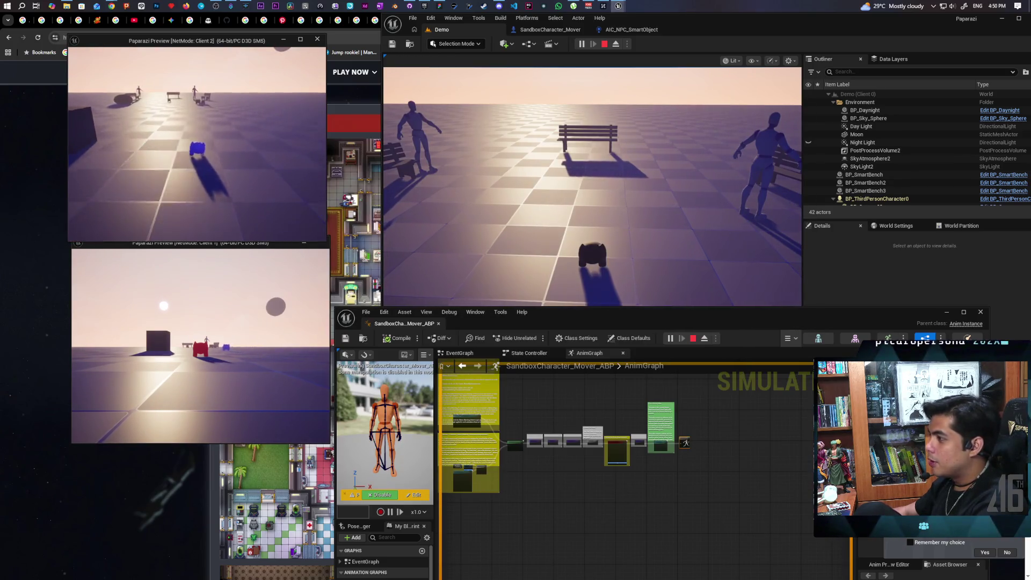
key("w")
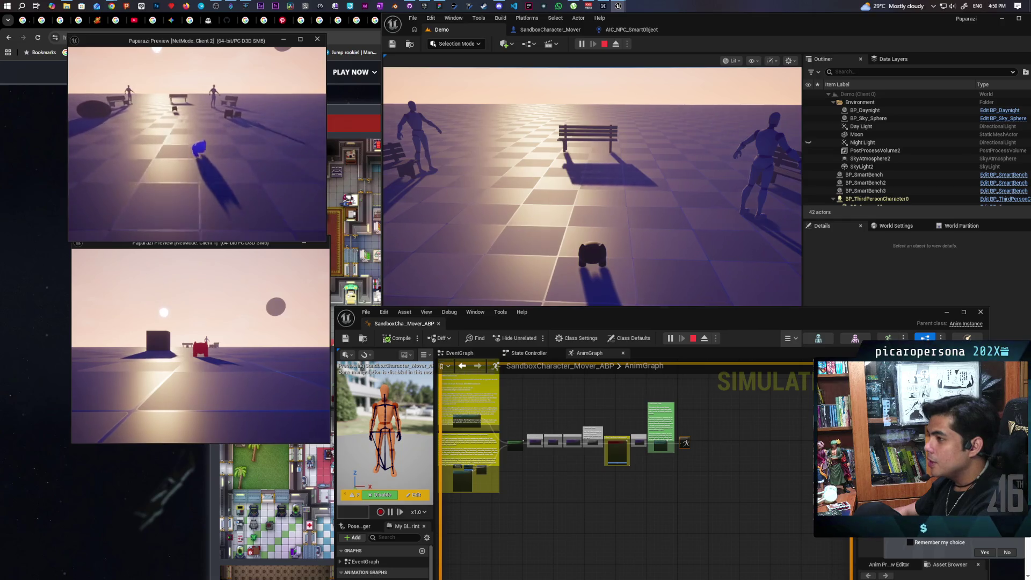
key("w")
key("w")
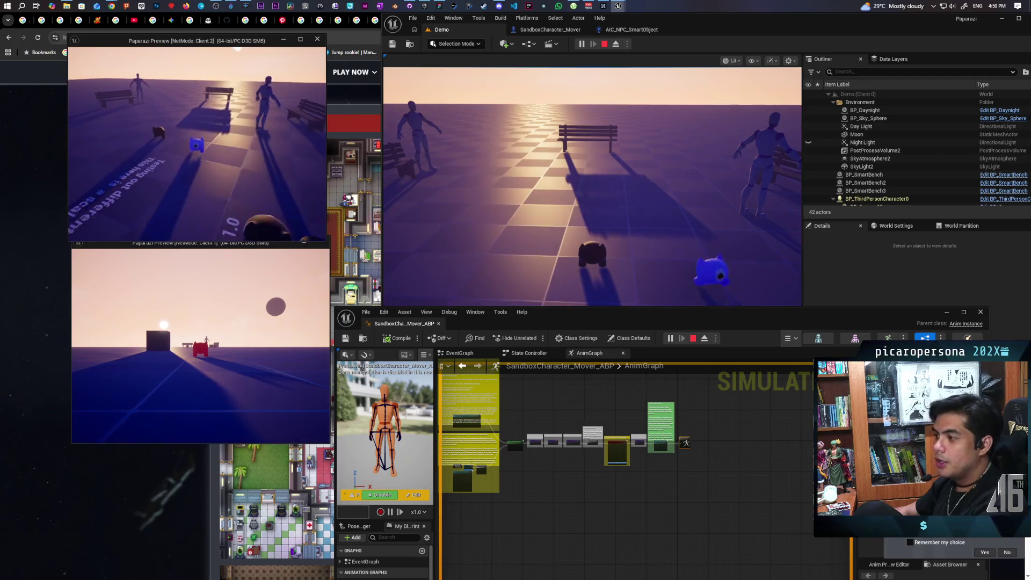
key("w")
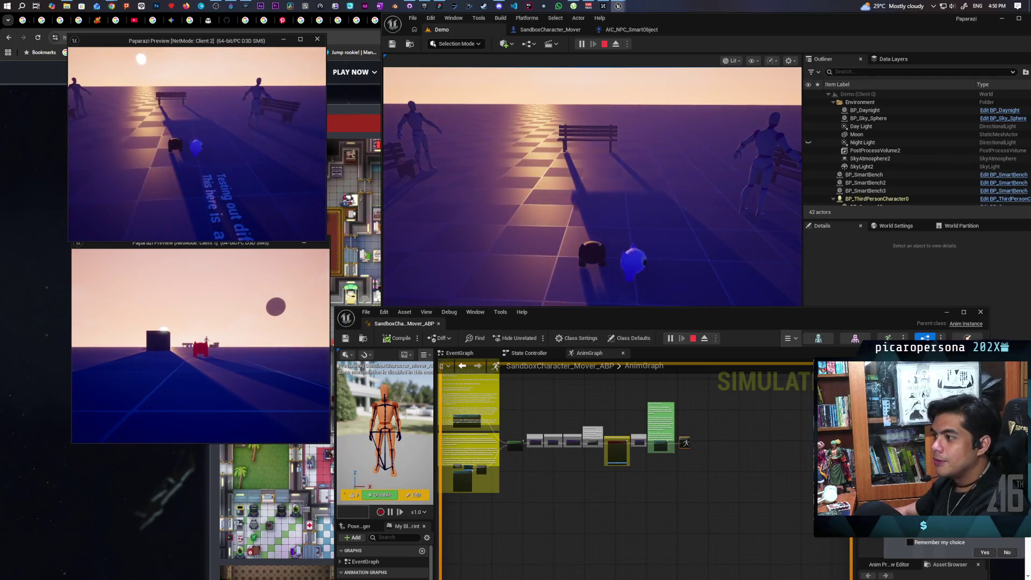
key("w")
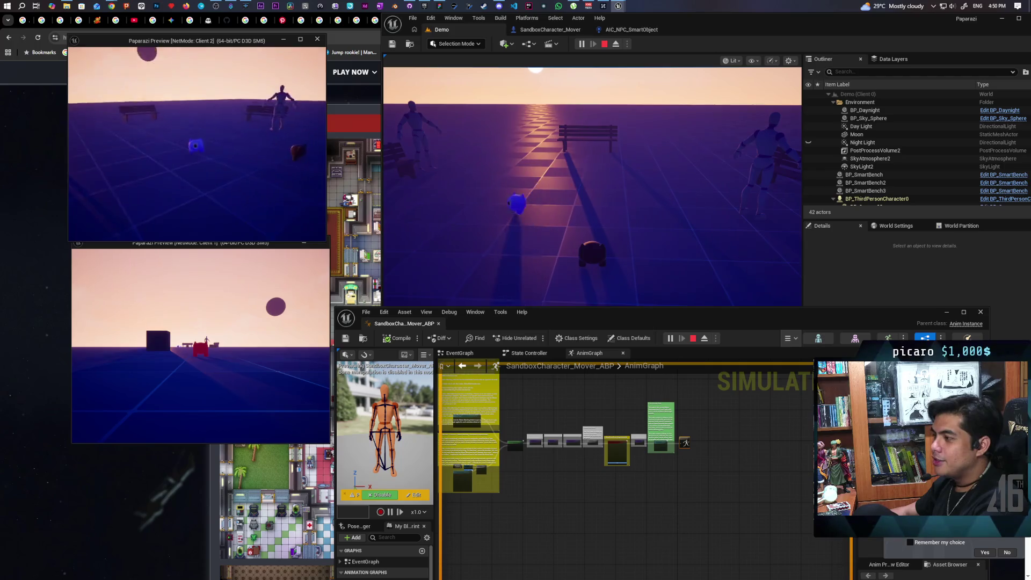
key("w")
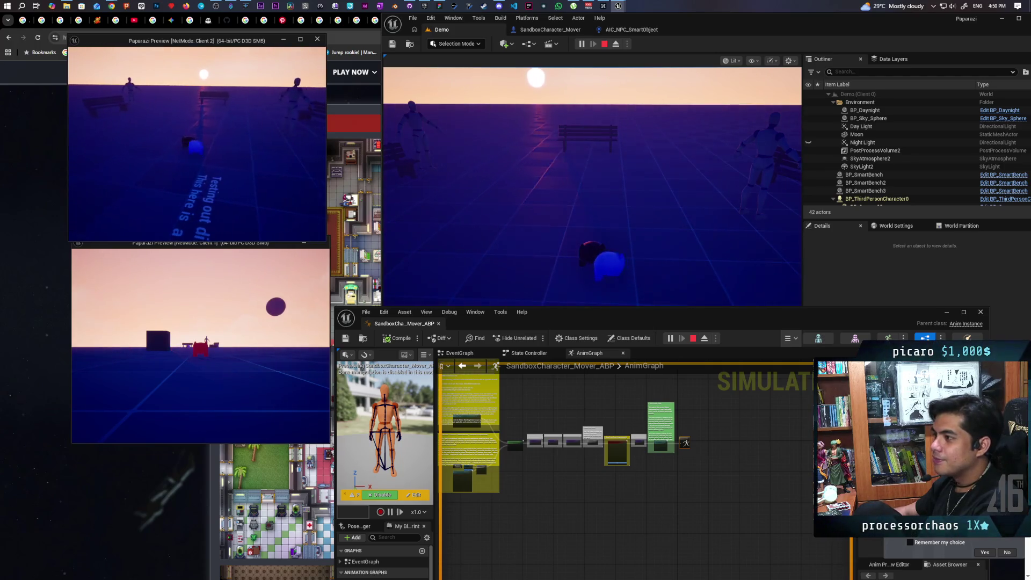
key("w")
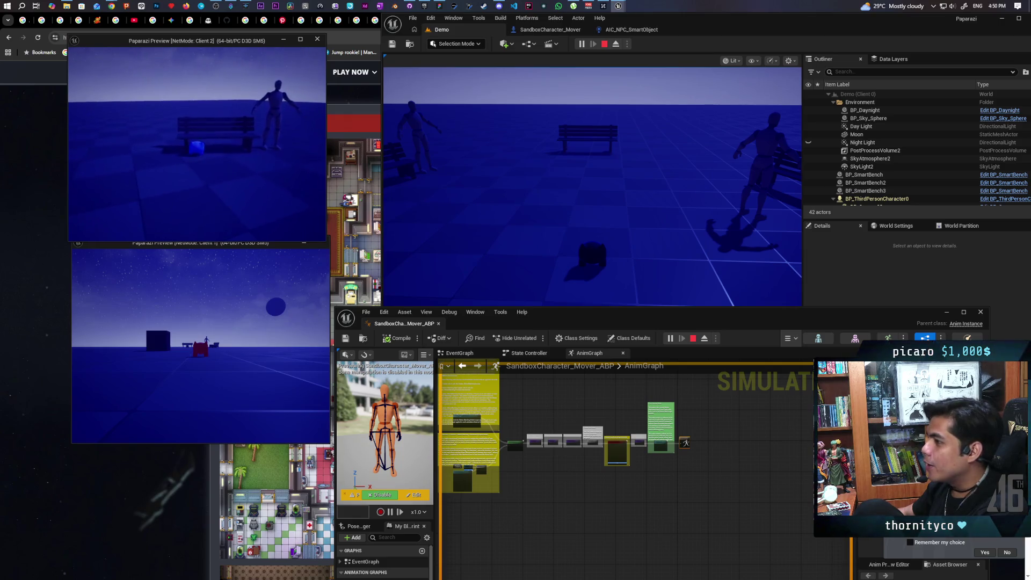
Walk the character to the bench and mannequin, end the session, and bring up the Paparazi whiteboard
left_click(537, 161)
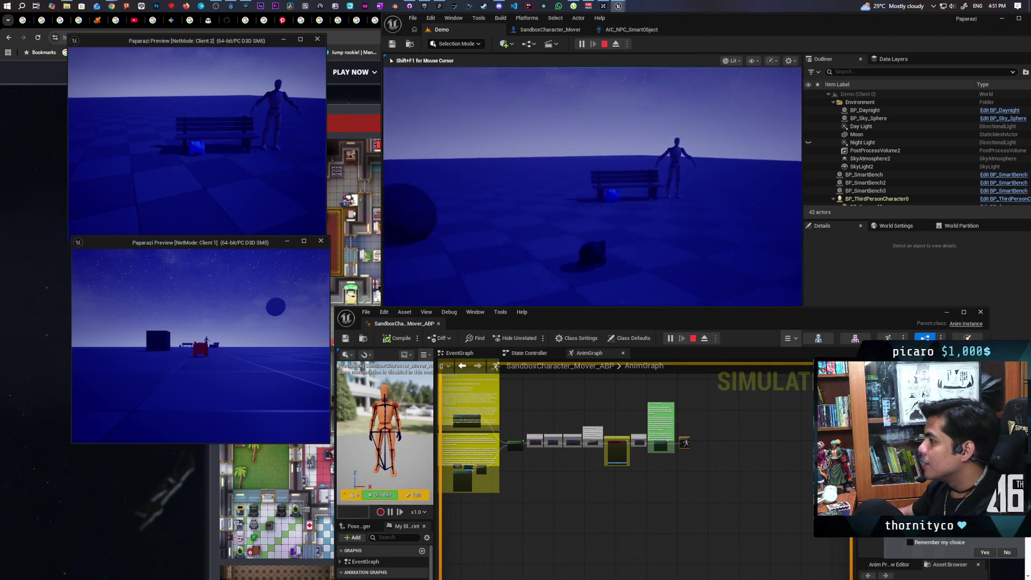
key("w")
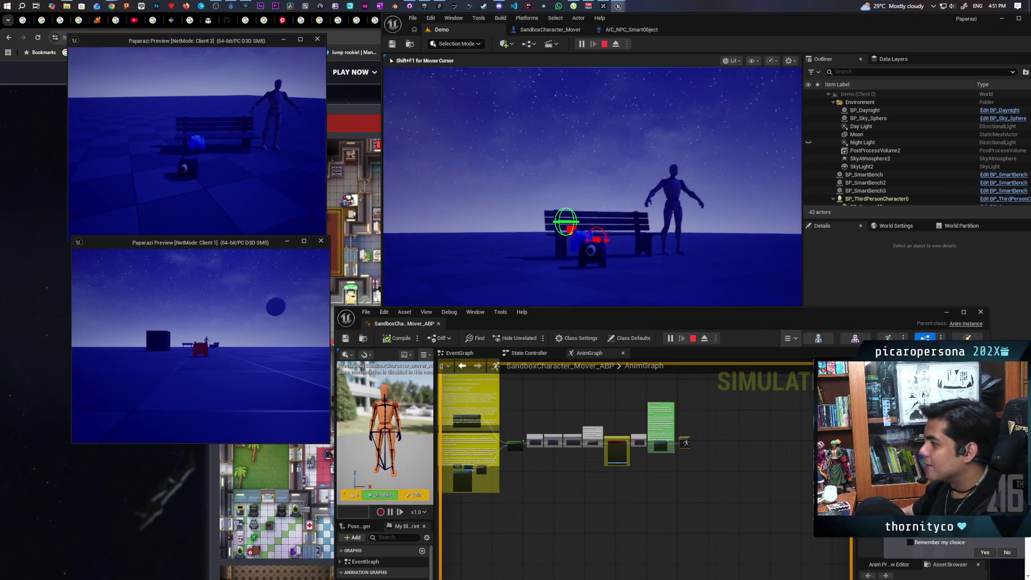
key("Escape")
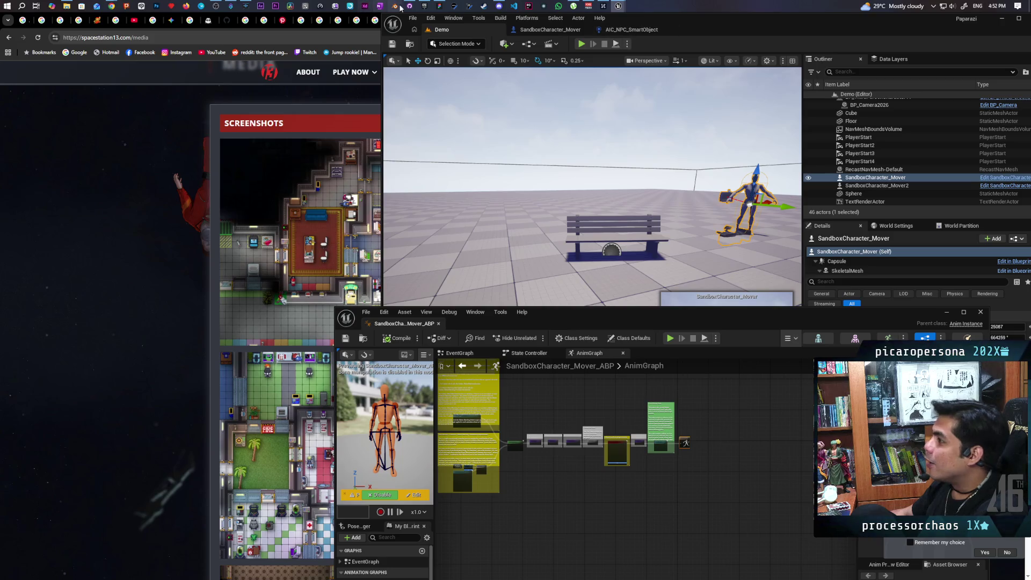
left_click(439, 6)
Add a new BUGS bullet: climbing on a friend who is below another object breaks everything
scroll(541, 215, "left", 5)
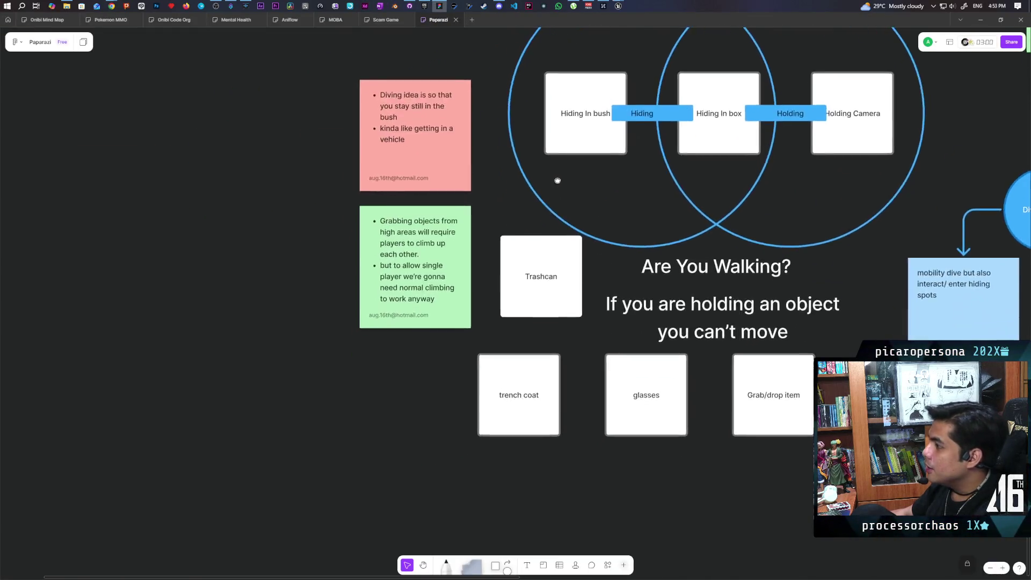
scroll(542, 215, "up", 5)
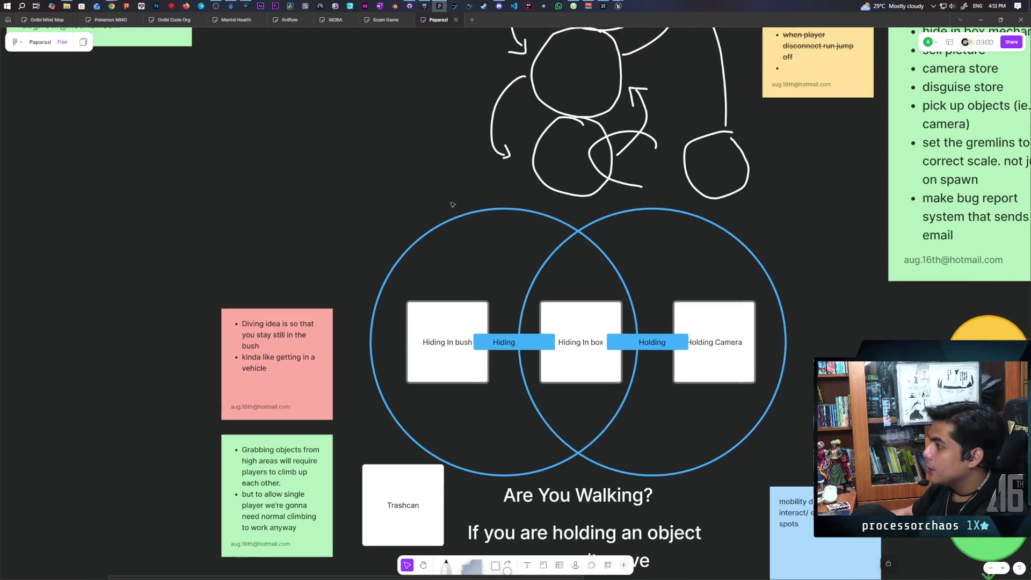
scroll(502, 189, "left", 3)
scroll(502, 190, "left", 8)
double_click(435, 336)
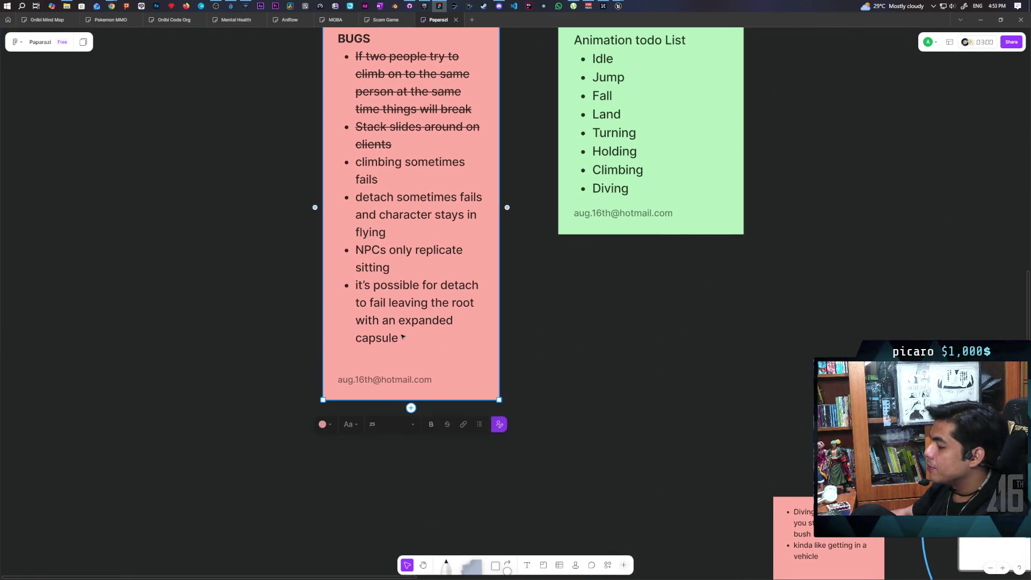
key("BackSpace")
key("Return")
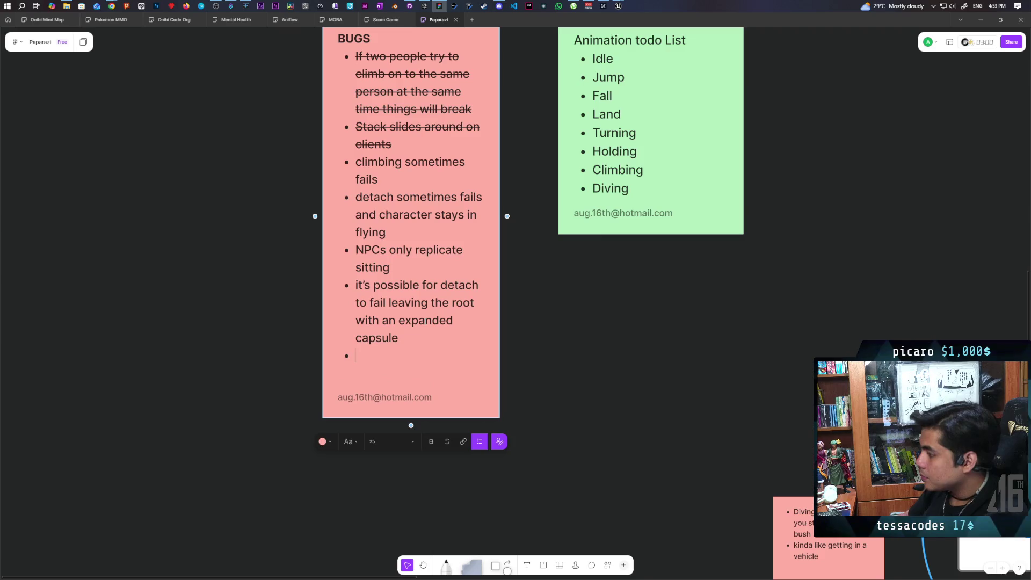
type("ifyou try to")
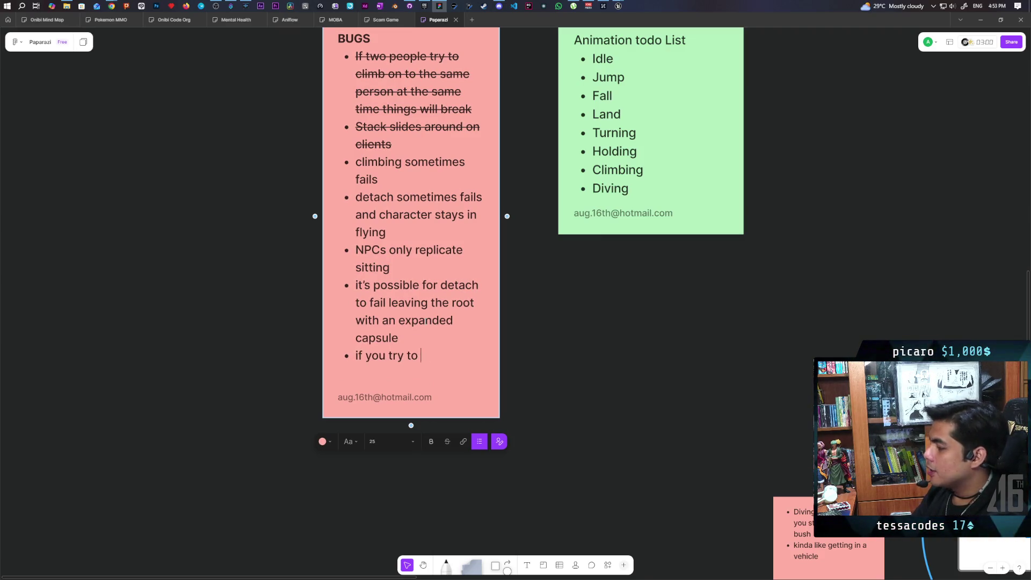
type(" climb on a ")
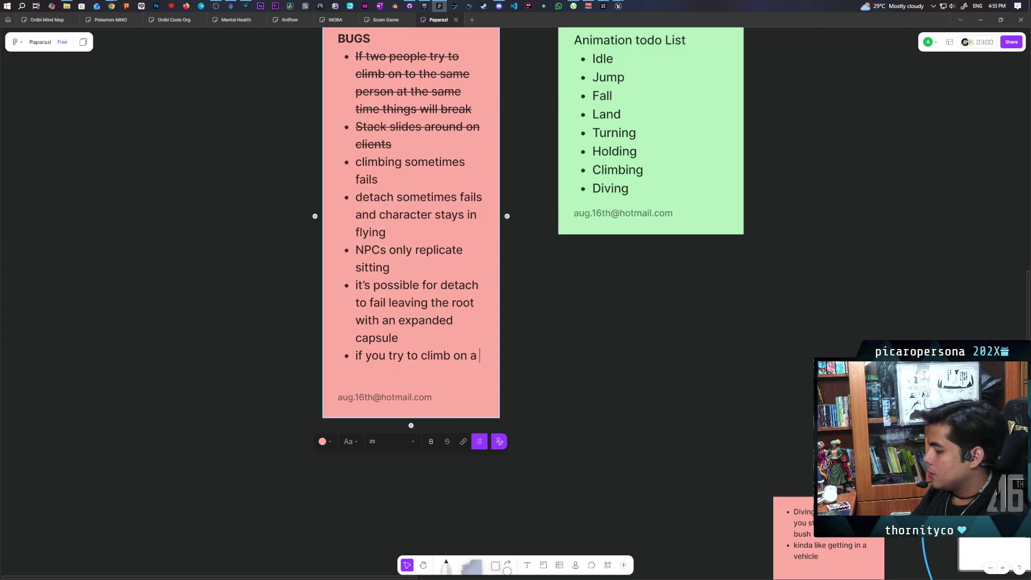
type("friend t")
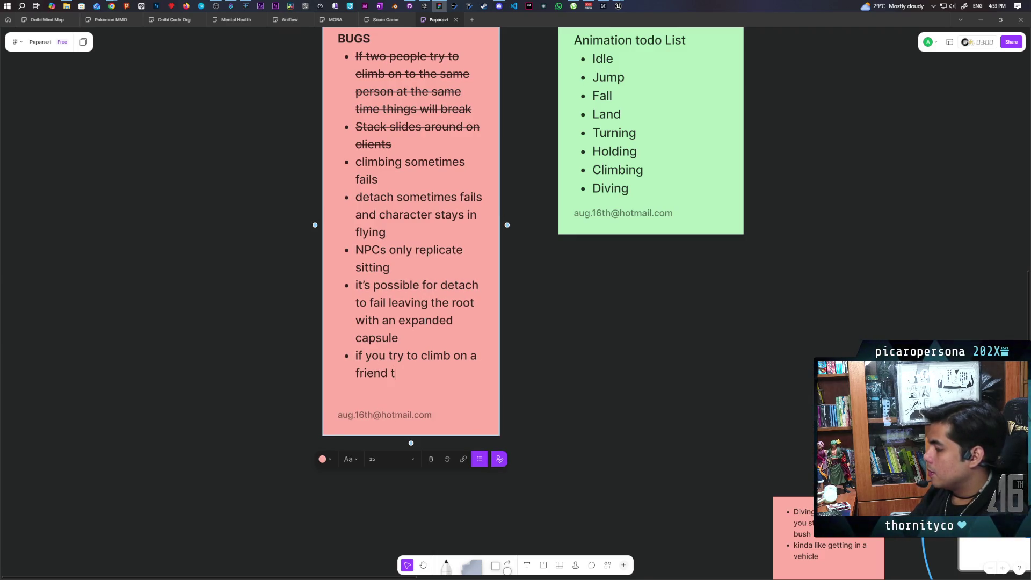
key("BackSpace")
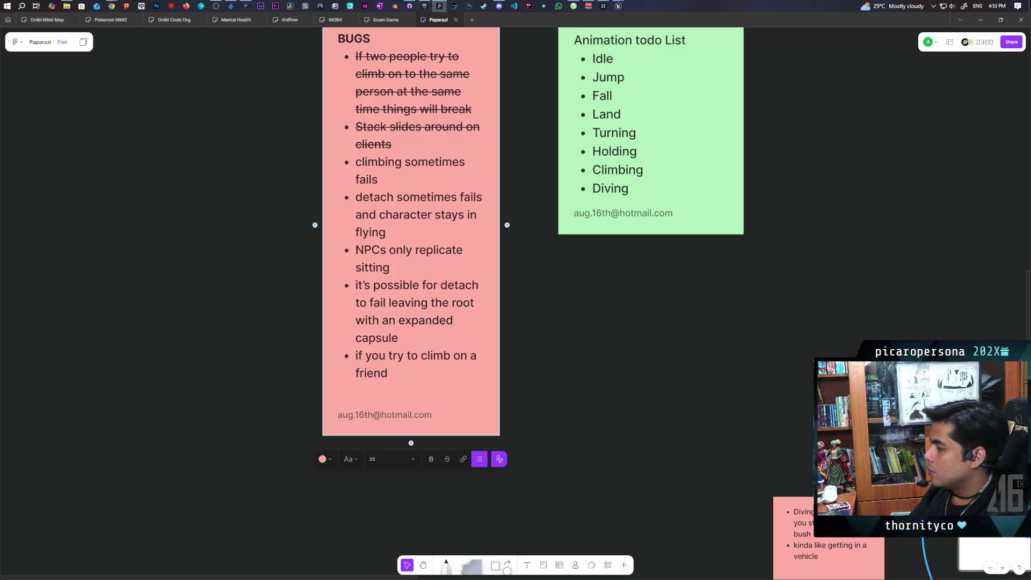
type("who")
key("BackSpace")
key("BackSpace")
key("BackSpace")
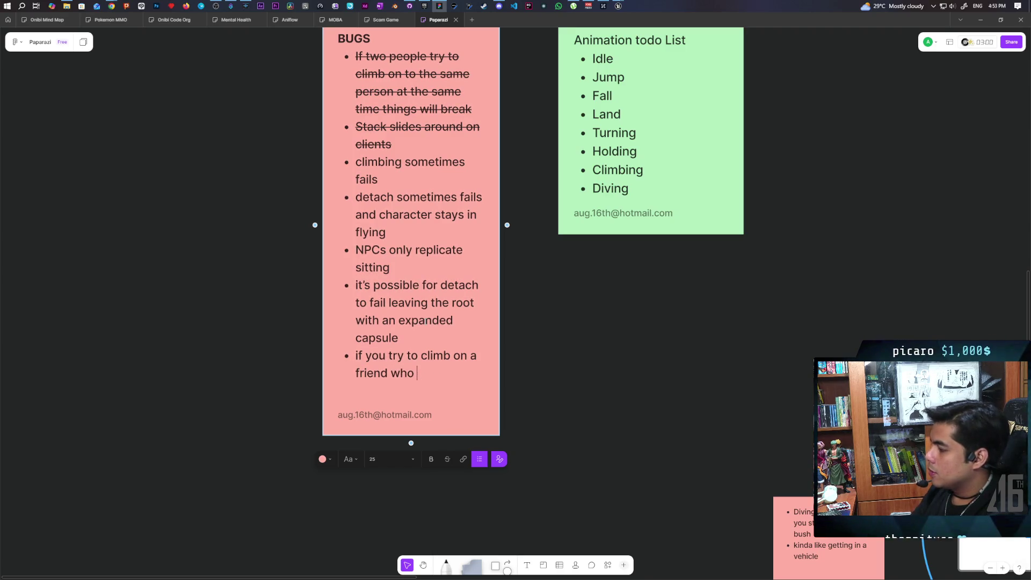
type("is below")
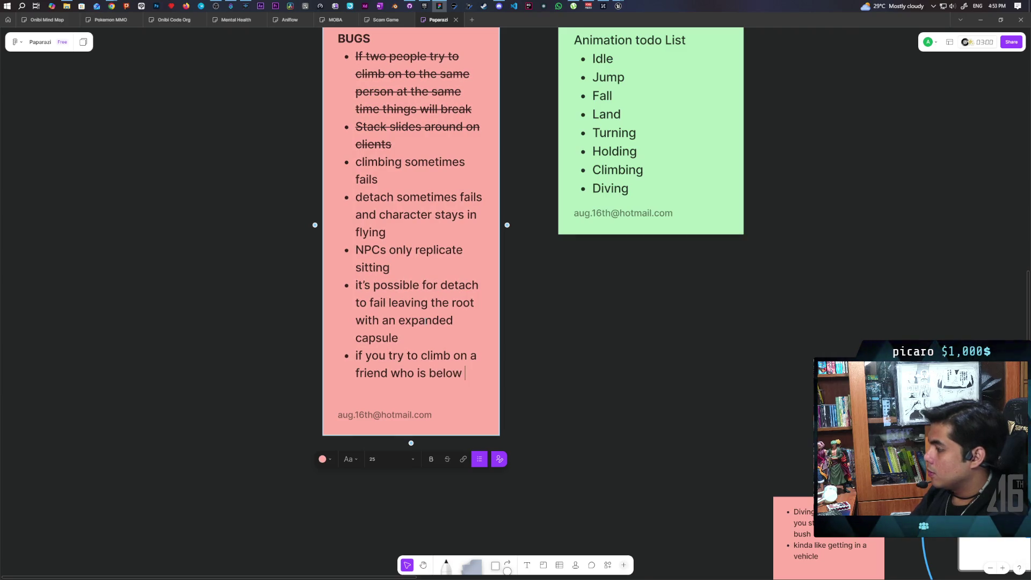
type("another object eve")
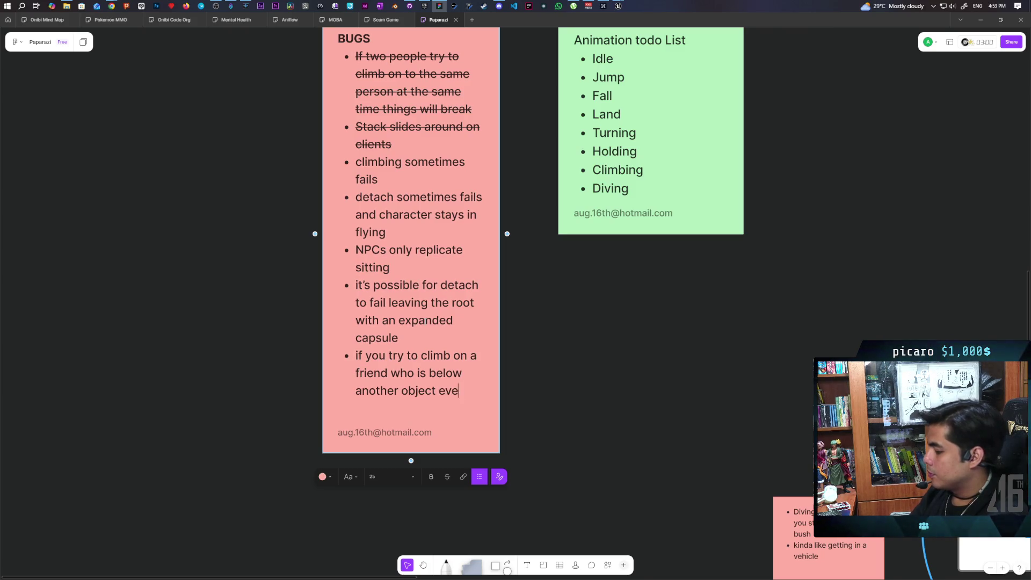
type("rything ")
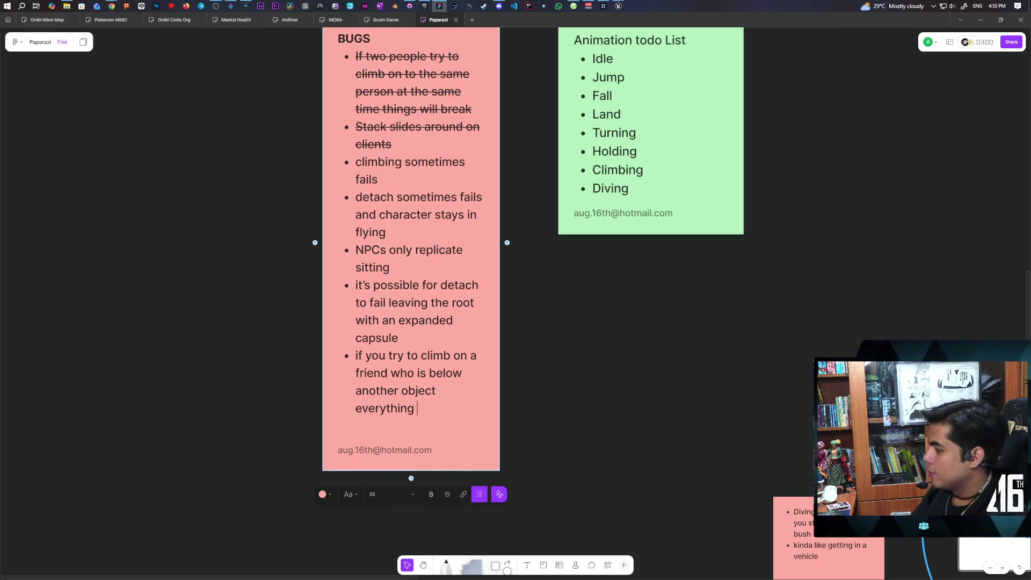
type("will break")
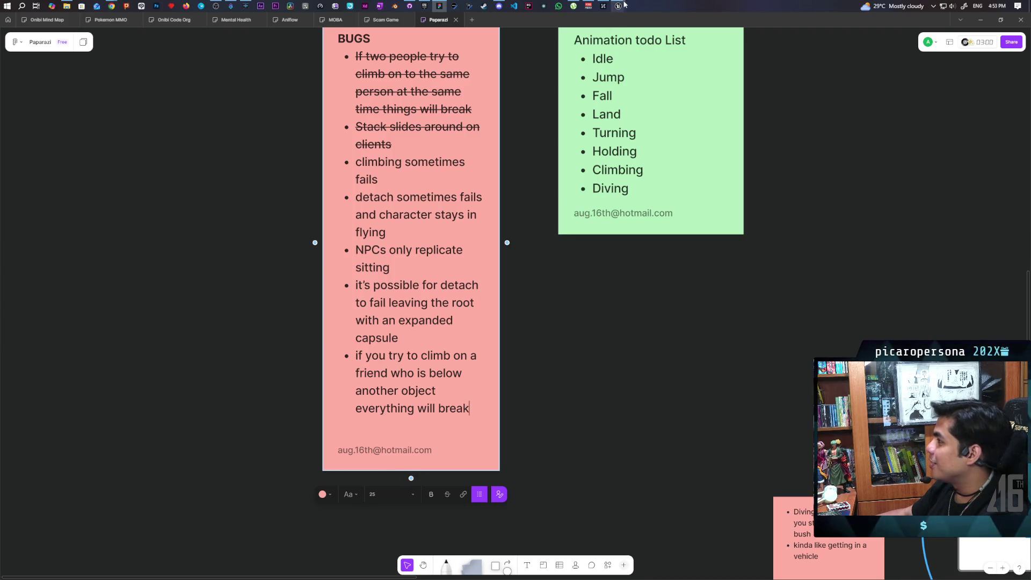
mouse_move(622, 9)
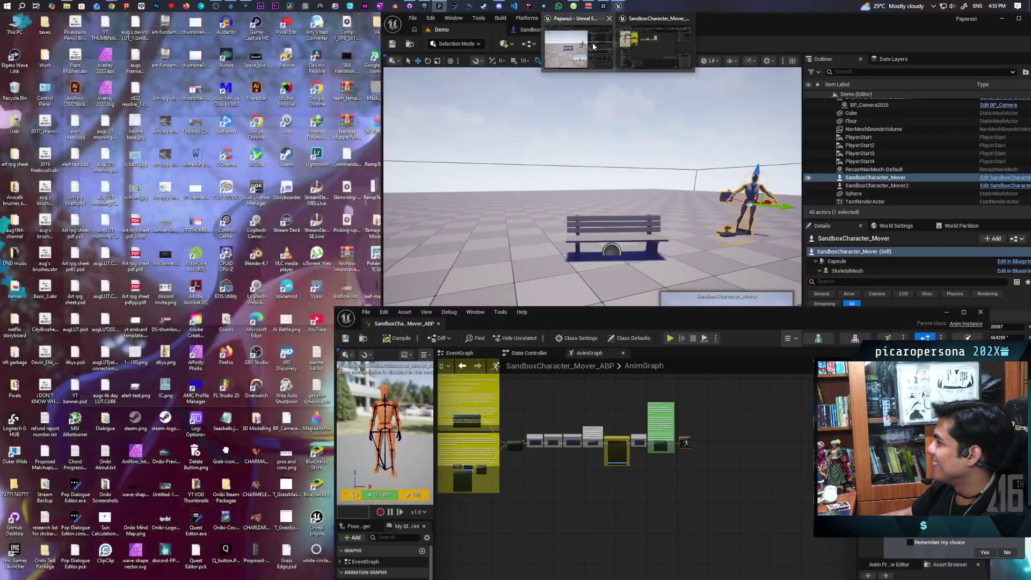
Back in Unreal, survey the AnimGraph layer nodes, drag the Anim Blueprint window lower, and restart play
left_click(604, 46)
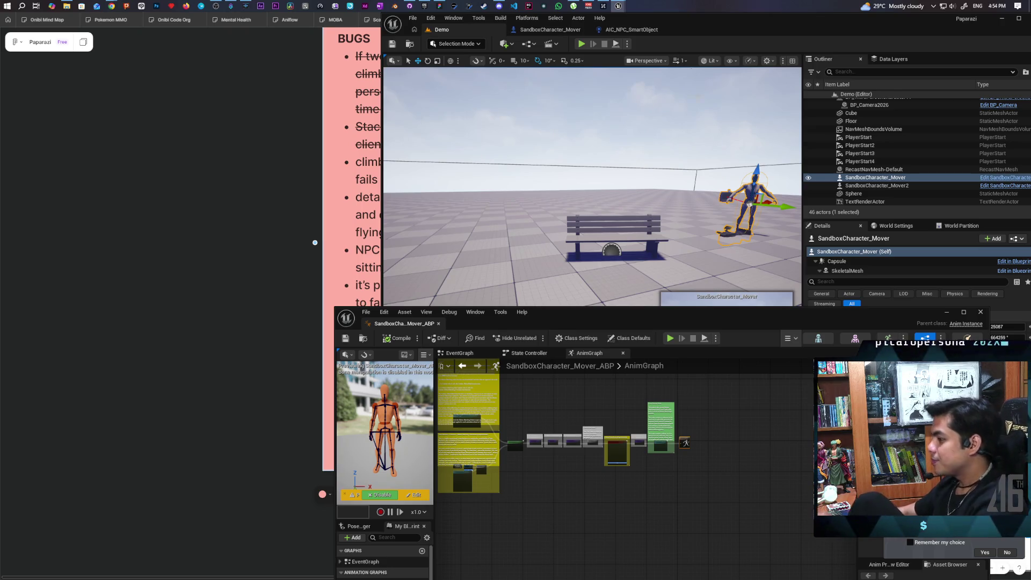
scroll(537, 400, "down", 3)
mouse_move(624, 408)
left_mouse_down()
mouse_move(600, 504)
mouse_move(652, 509)
left_mouse_up()
scroll(652, 509, "up", 6)
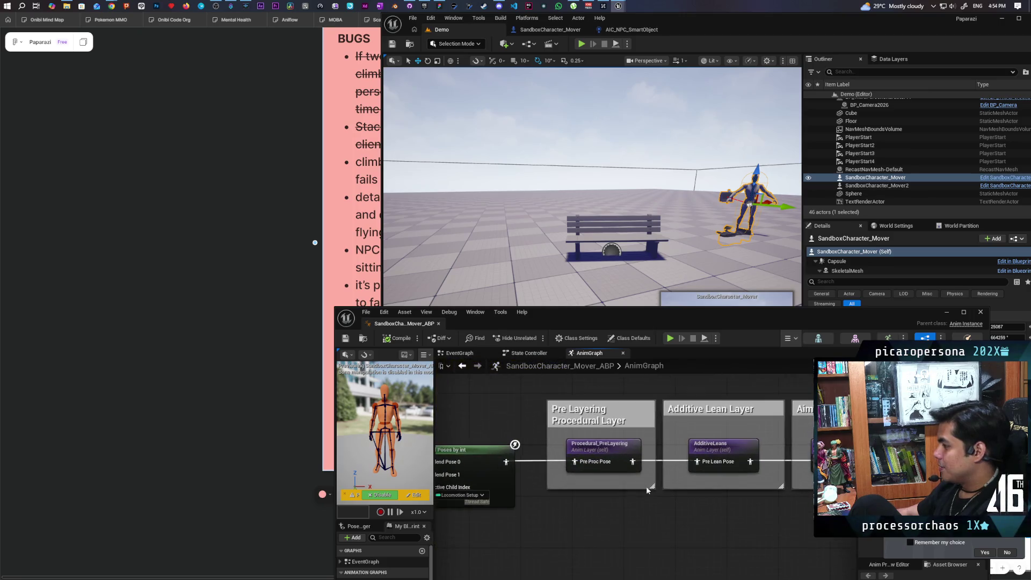
scroll(670, 493, "down", 2)
left_click_drag(565, 449, 583, 494)
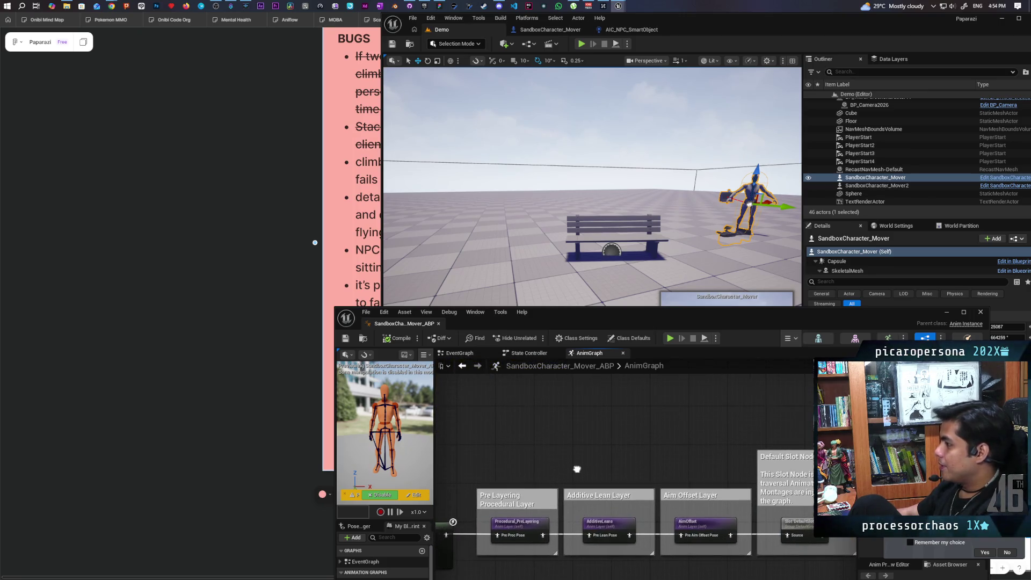
left_click_drag(611, 311, 608, 410)
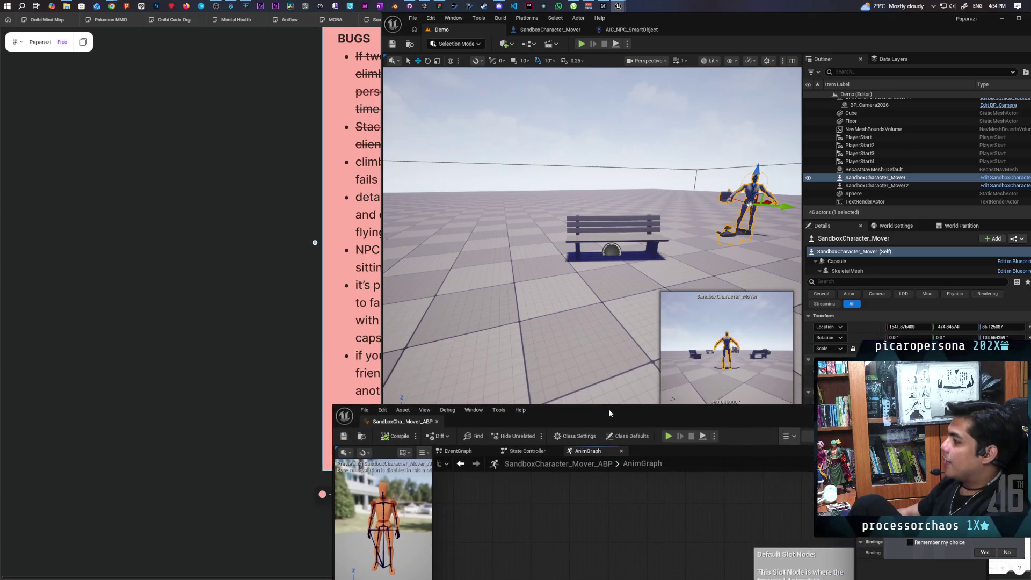
left_click(581, 44)
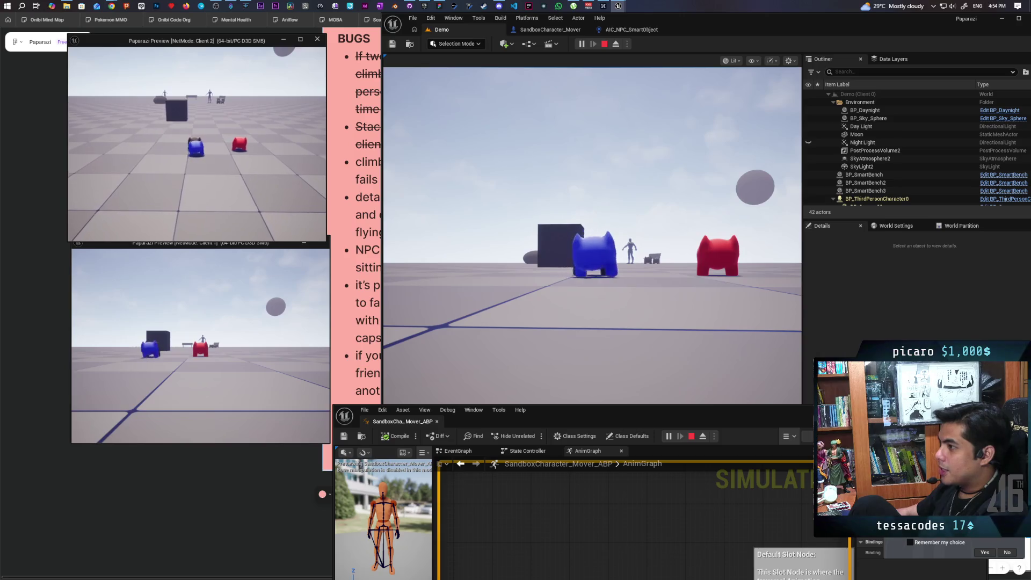
Walk the blue character up to the boulder, around it, and out onto the open floor
key("alt+Tab")
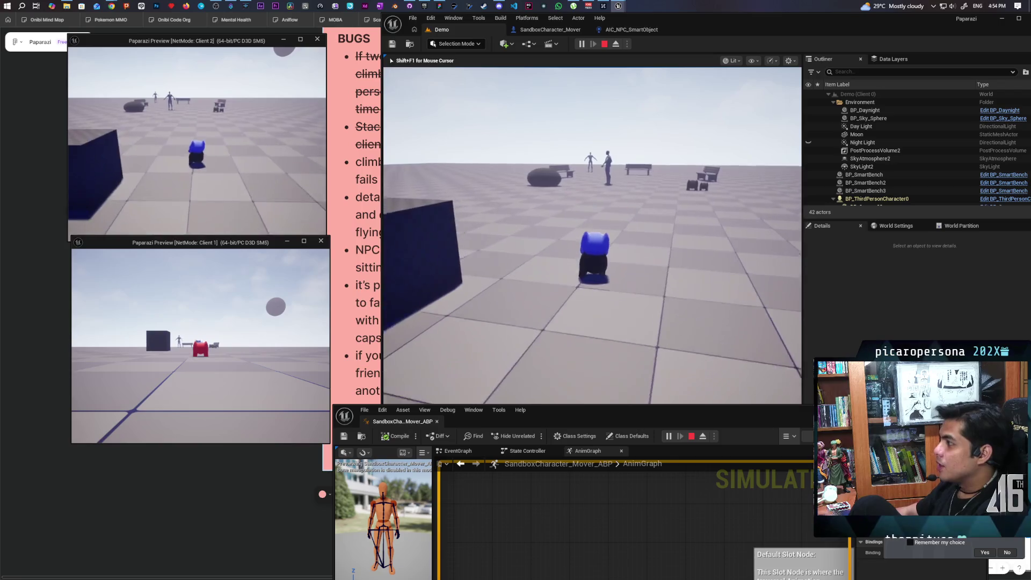
key("w")
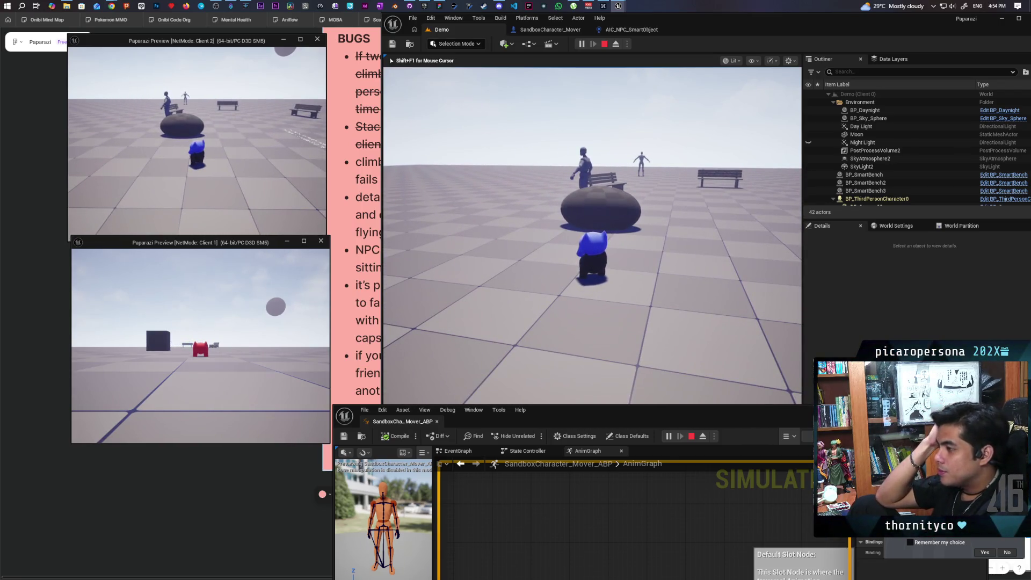
key("w")
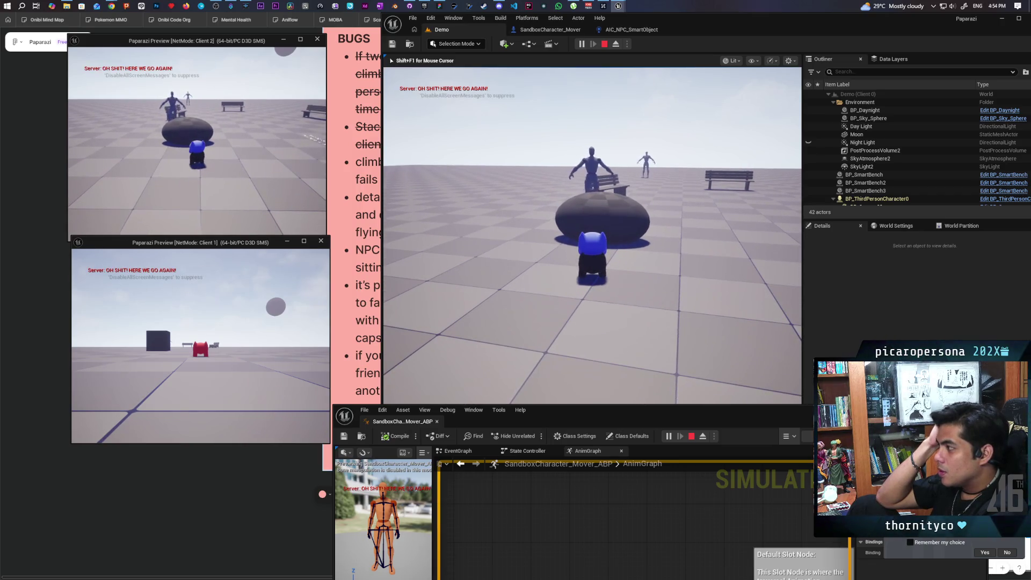
key("d")
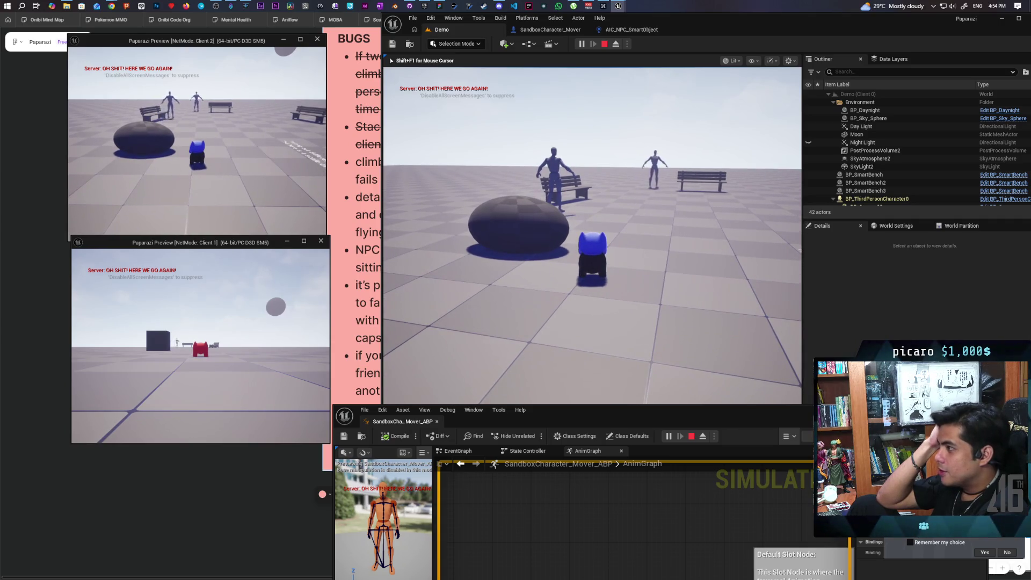
key("w")
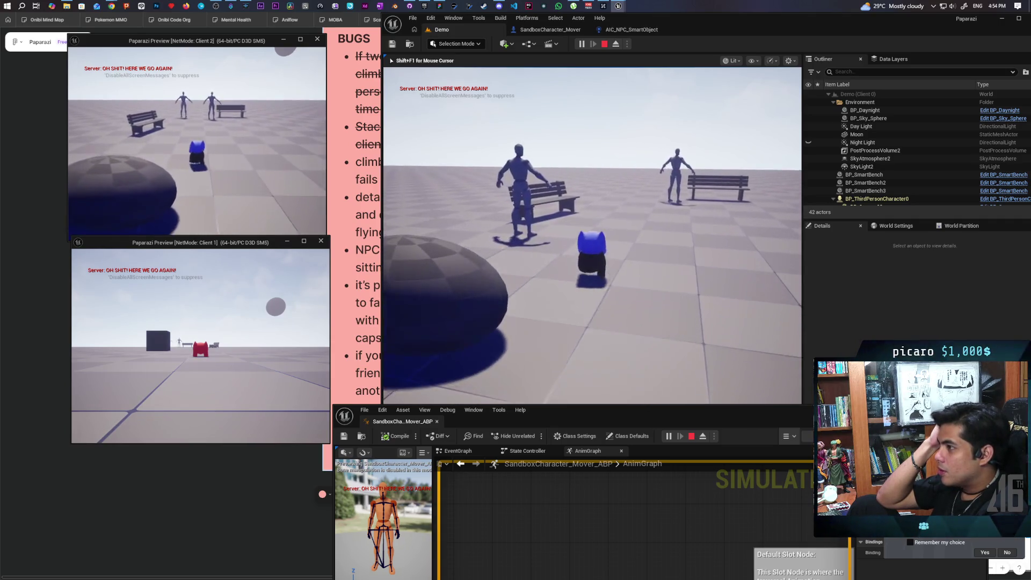
key("s")
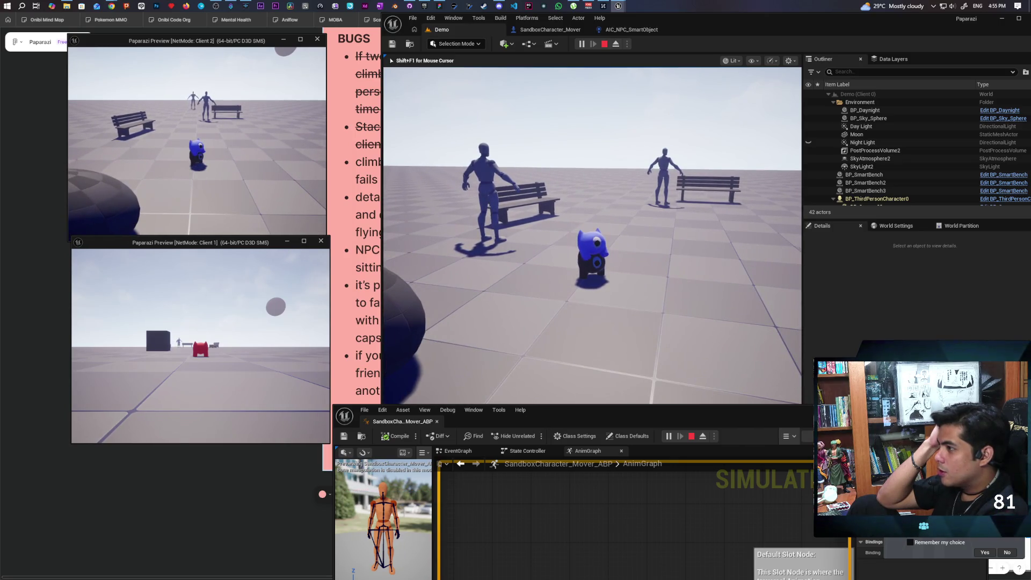
key("w")
key("a")
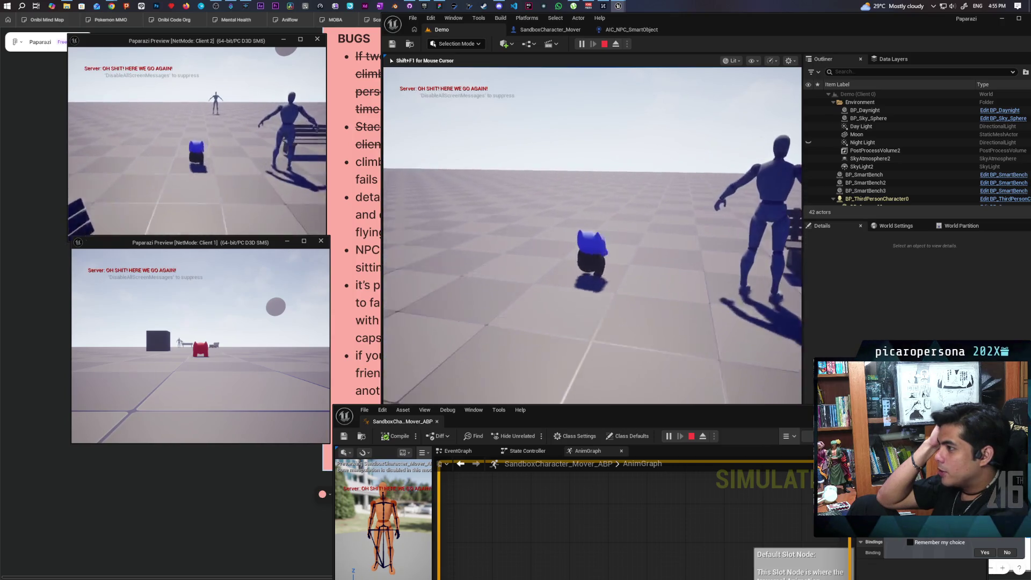
key("w")
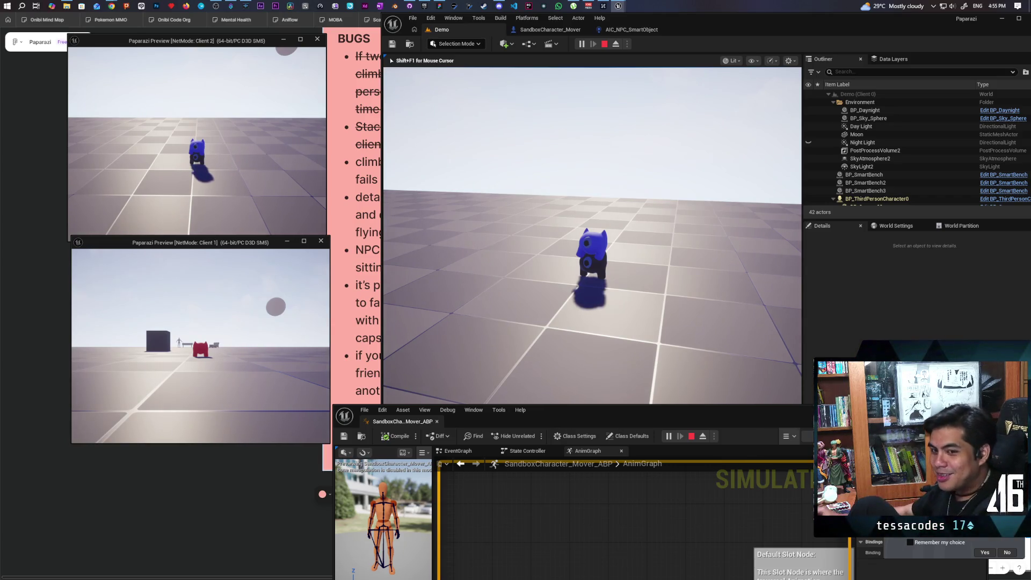
Turn and walk the blue character to the benches beside the mannequins
key("a")
key("w")
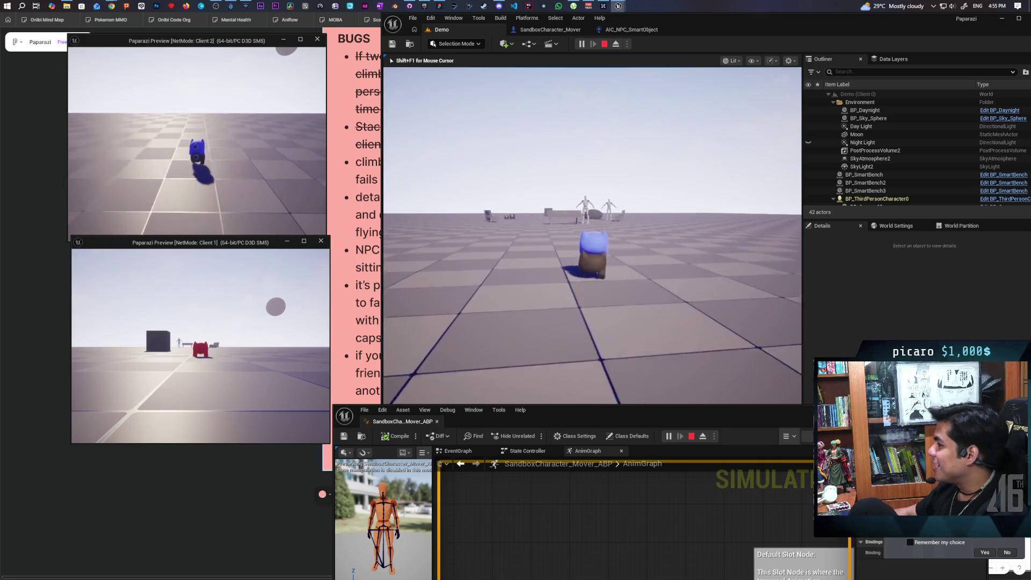
key("w")
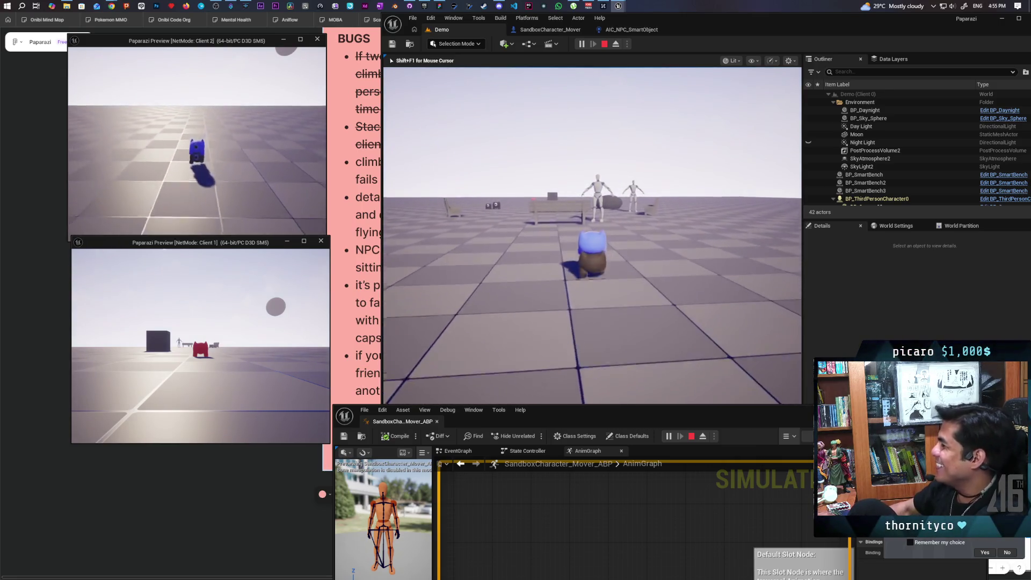
mouse_move(592, 235)
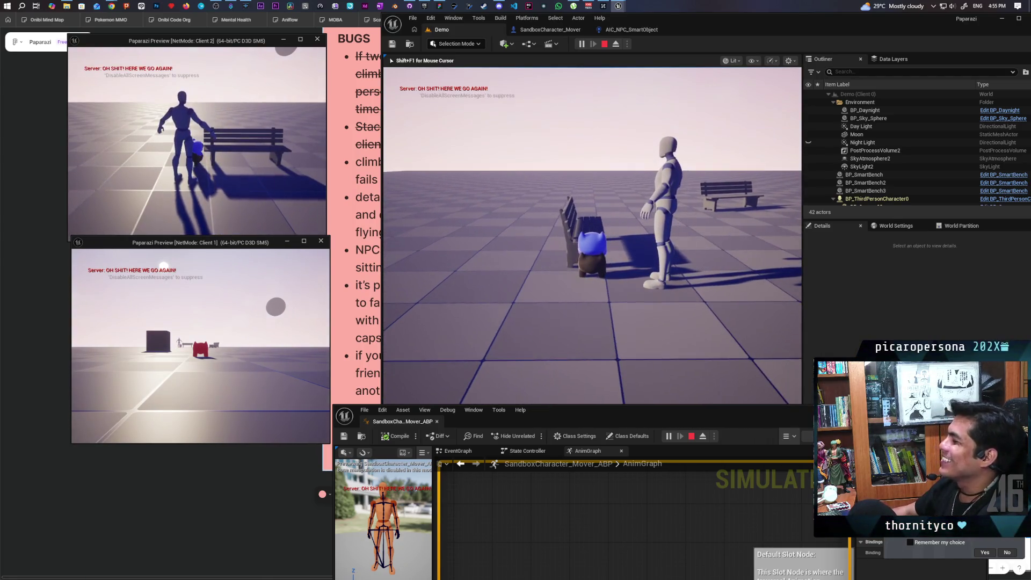
Switch to the Client 2 window and move its character around and back beside a bench
key("shift+F1")
left_click(317, 225)
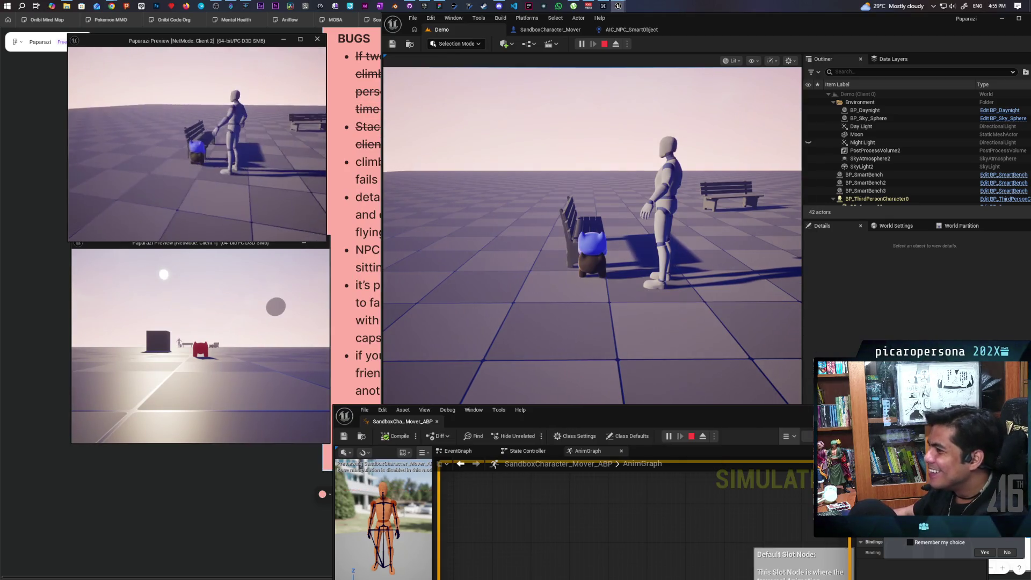
key("w")
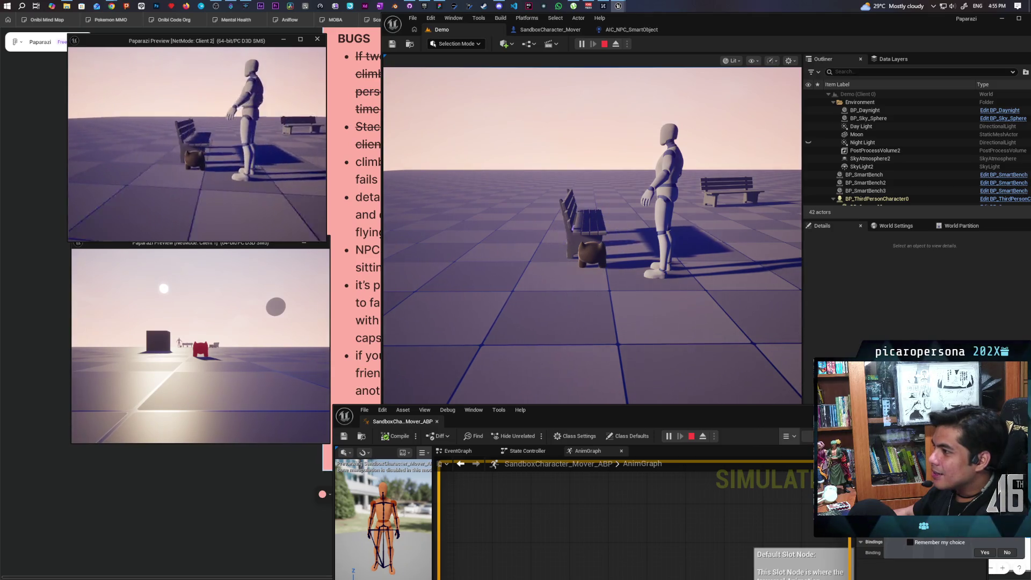
key("w")
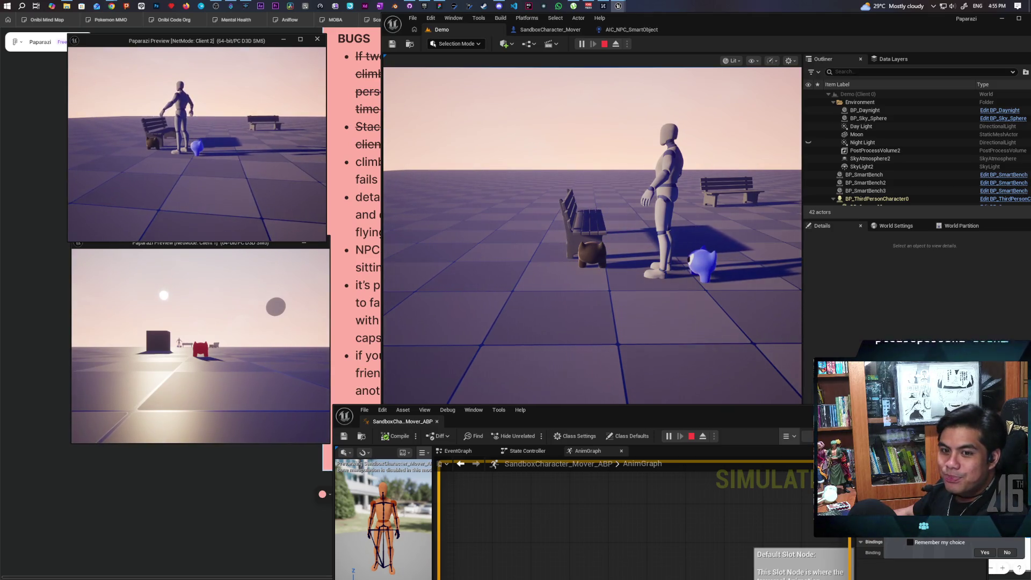
key("s")
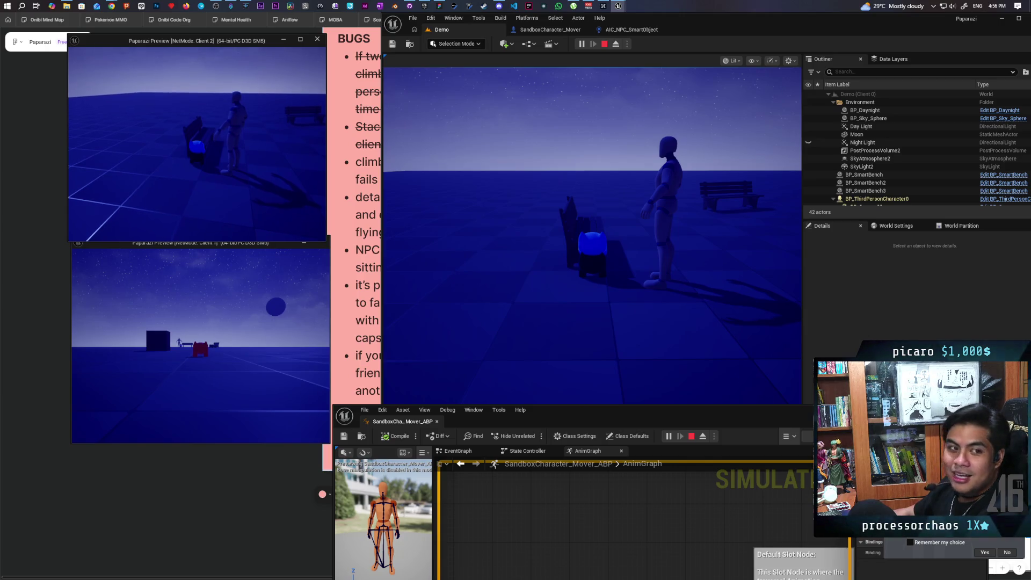
Retake control of the character, look around the night scene, then end the multiplayer session
key("shift+F1")
left_click(445, 200)
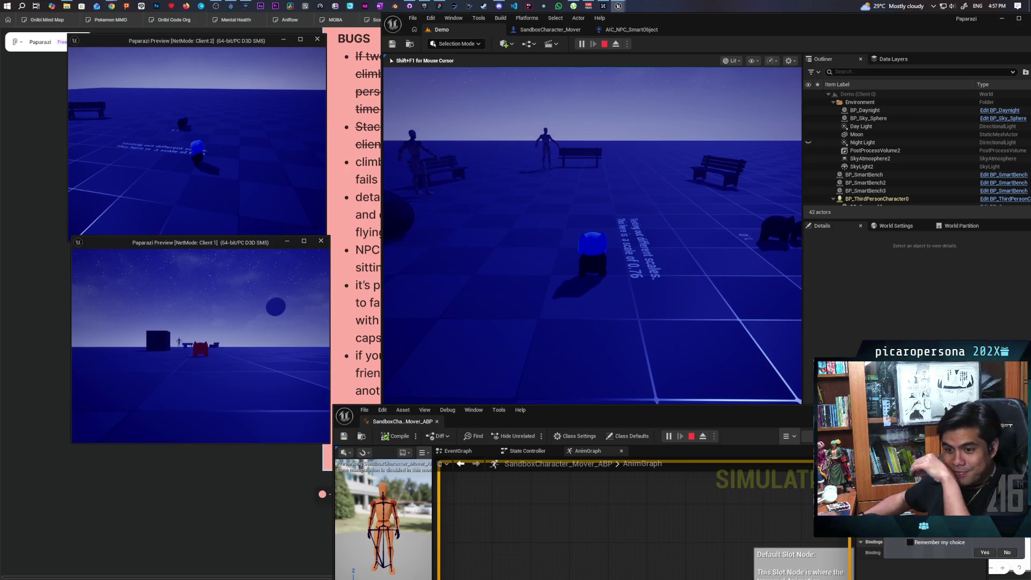
key("a")
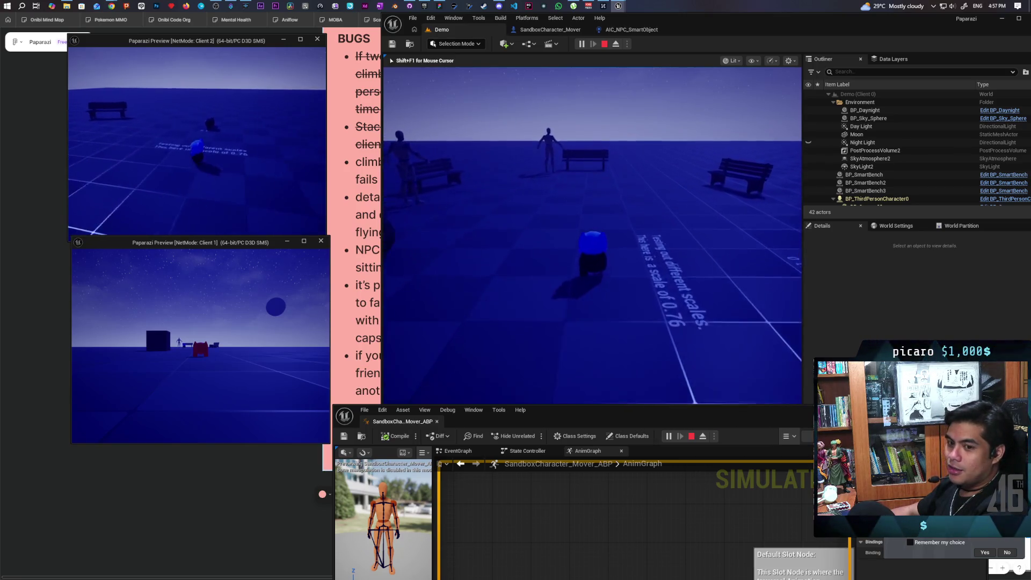
key("s")
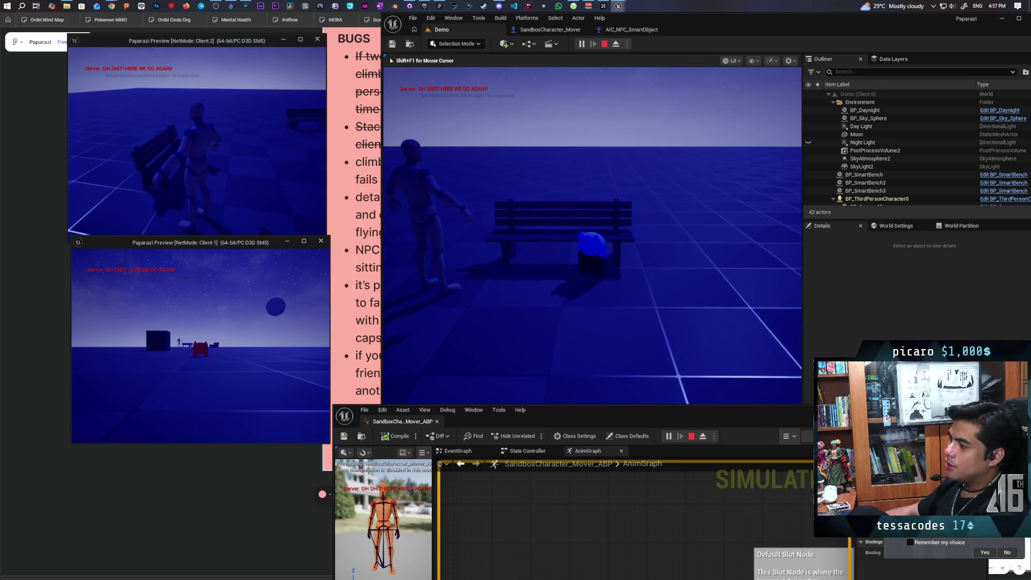
key("Escape")
Search 'rattan pronunciation' in a new Chrome tab
mouse_move(113, 8)
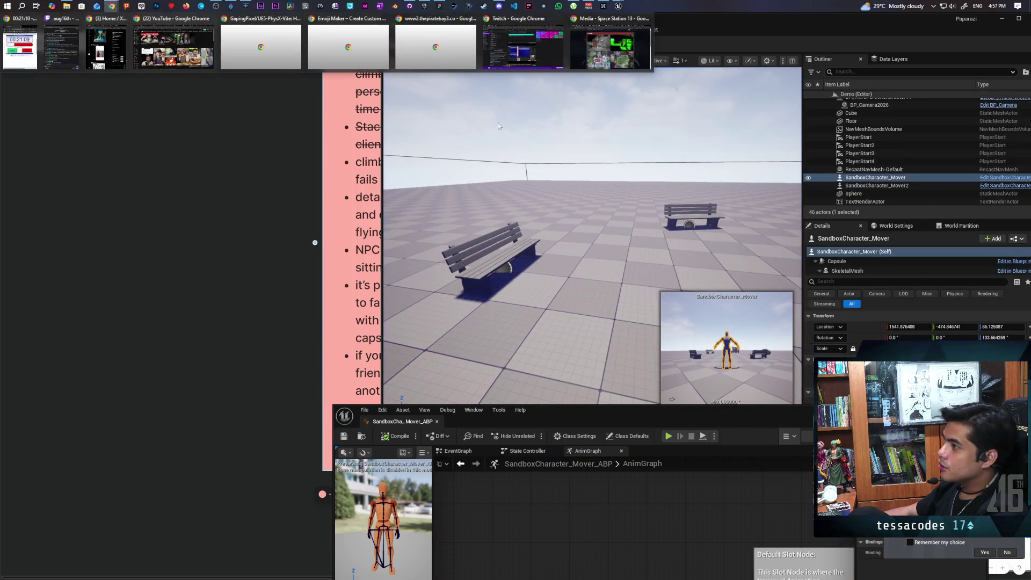
left_click(610, 43)
left_click(950, 20)
type("rattan pronounciat")
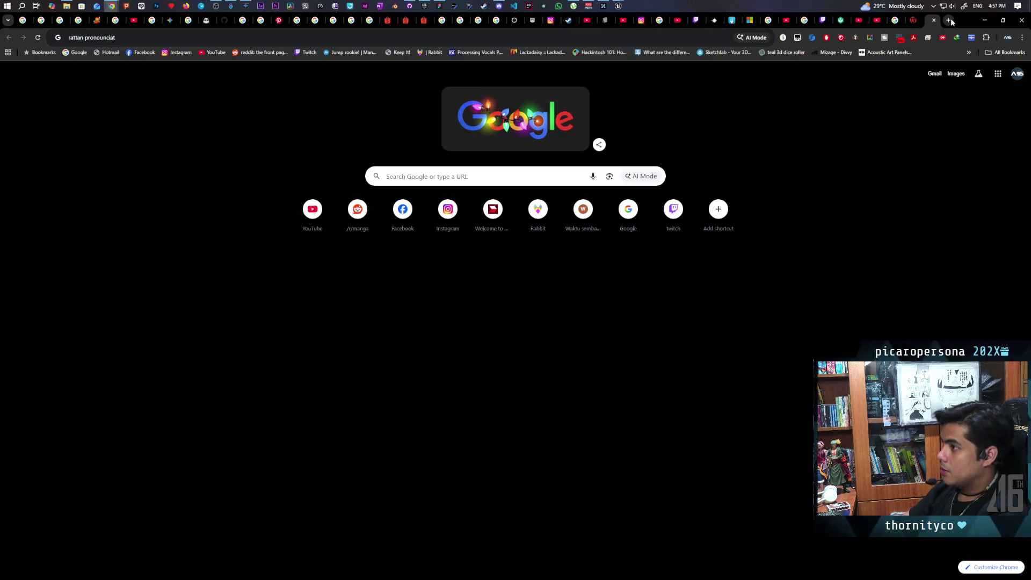
type("iion")
key("Return")
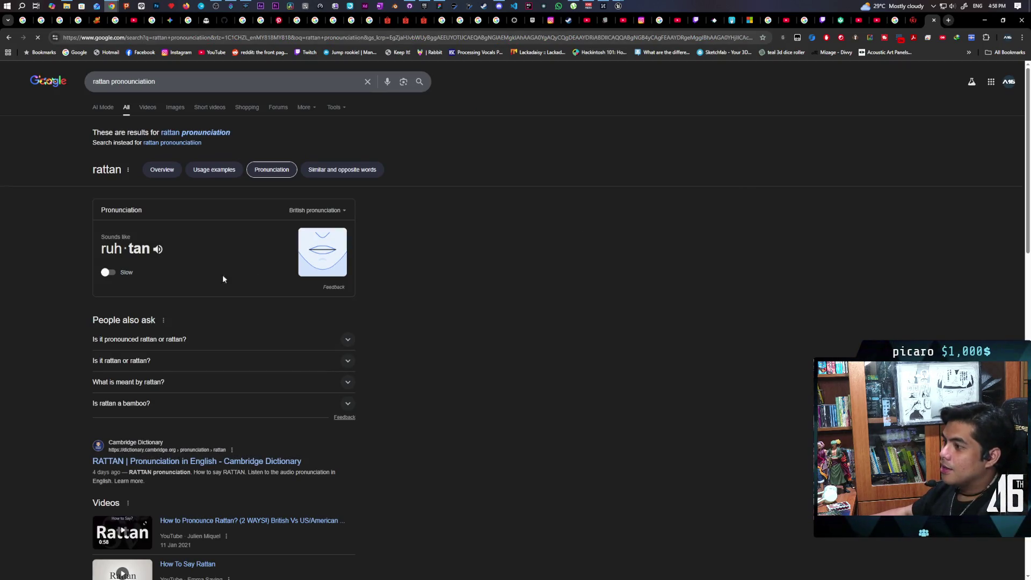
Turn on the Slow switch on the pronunciation card and review the results
left_click(108, 273)
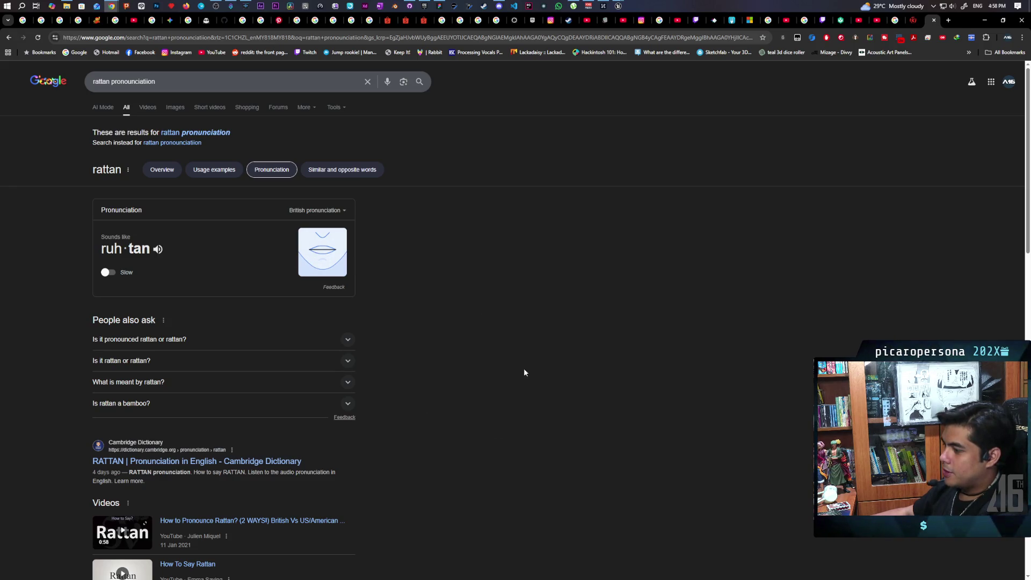
scroll(496, 418, "down", 5)
scroll(434, 387, "up", 2)
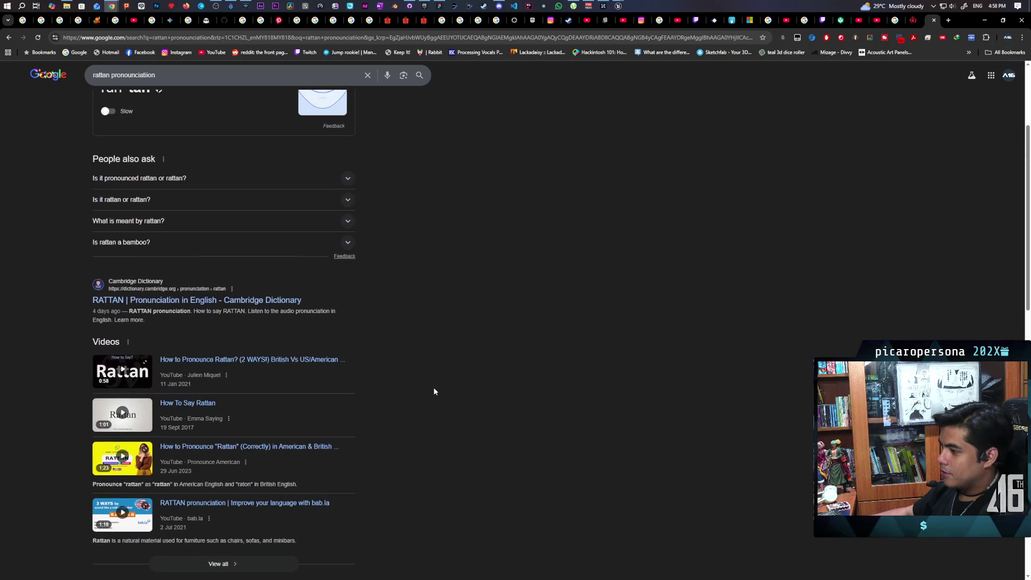
scroll(459, 400, "up", 2)
left_click(415, 43)
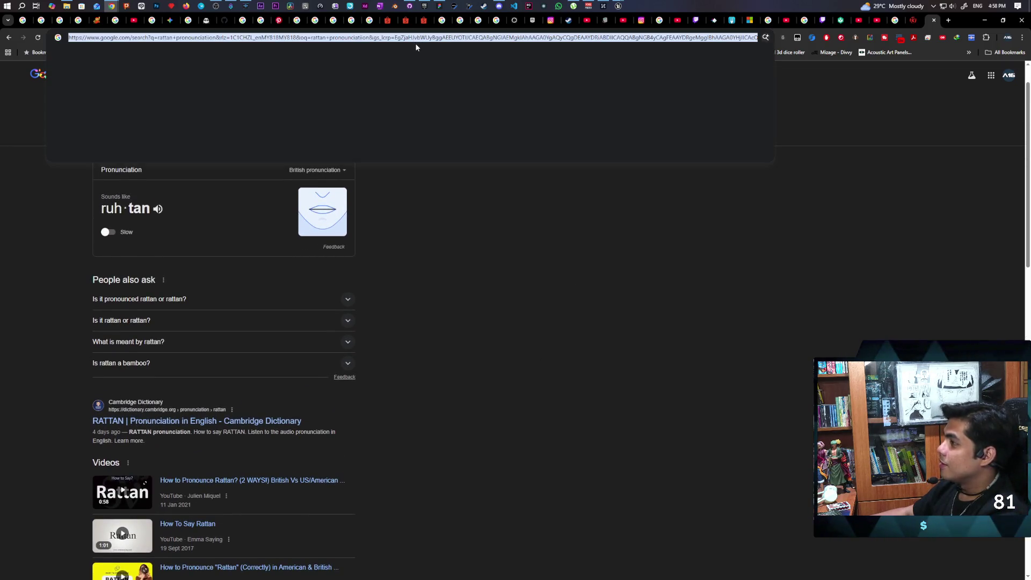
Search Google for 'rattan' and browse its Images results for furniture and weave references
type("rattan")
key("Return")
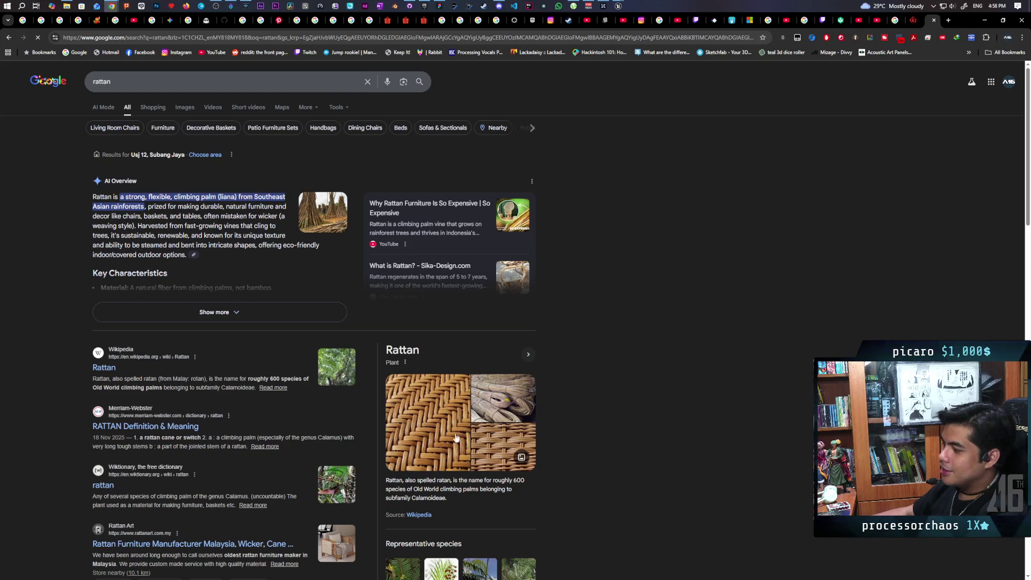
left_click(184, 108)
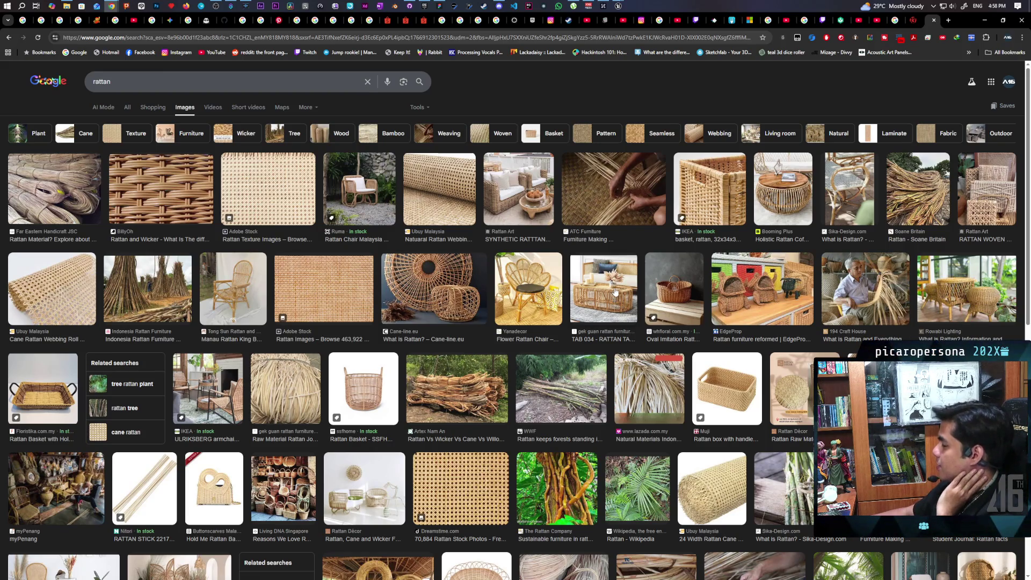
scroll(615, 293, "down", 5)
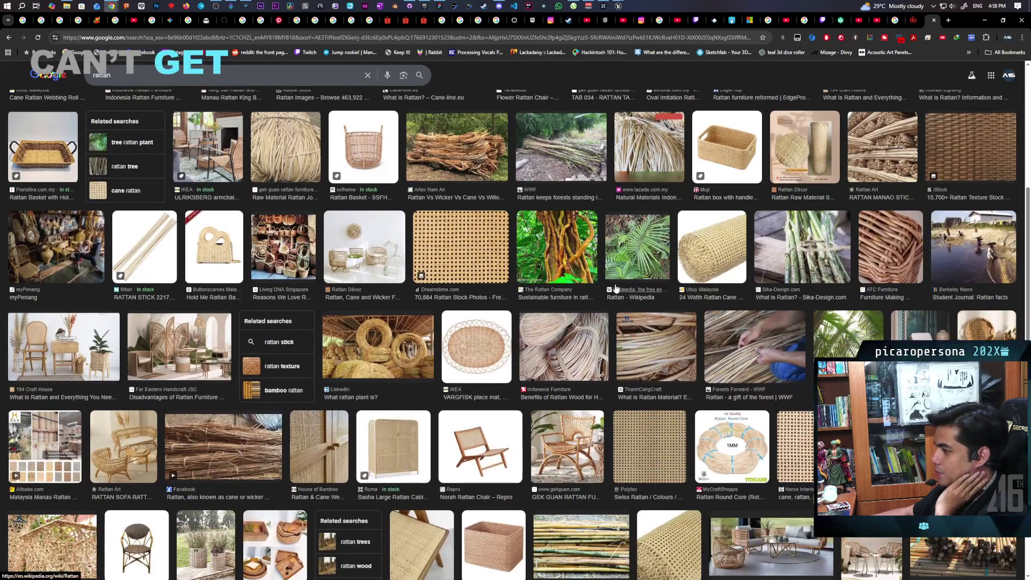
scroll(615, 288, "up", 5)
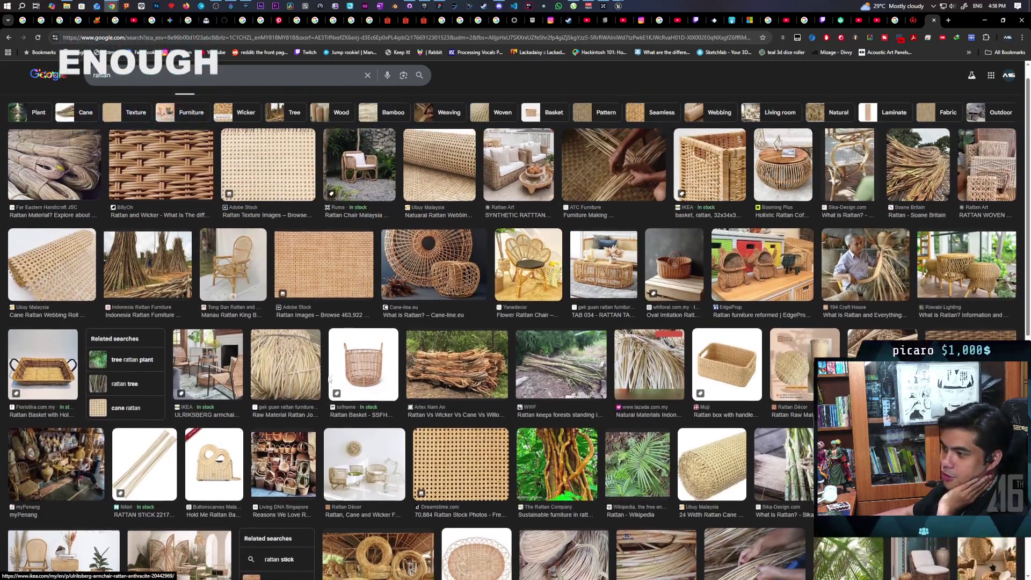